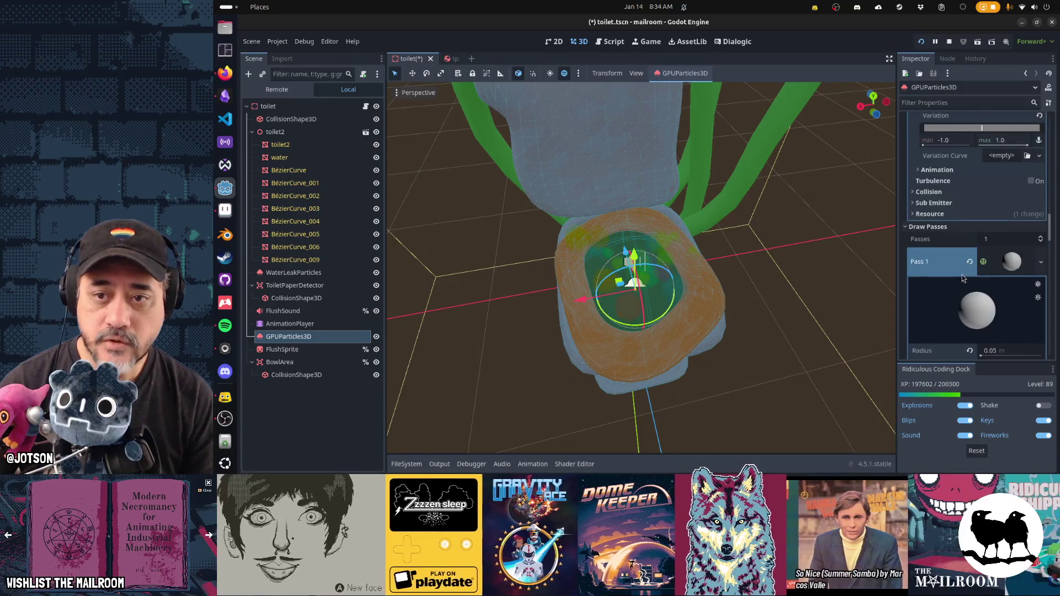
- Raise the particle colour's alpha from 131 to 137 and save the toilet scene
left_click(982, 183)
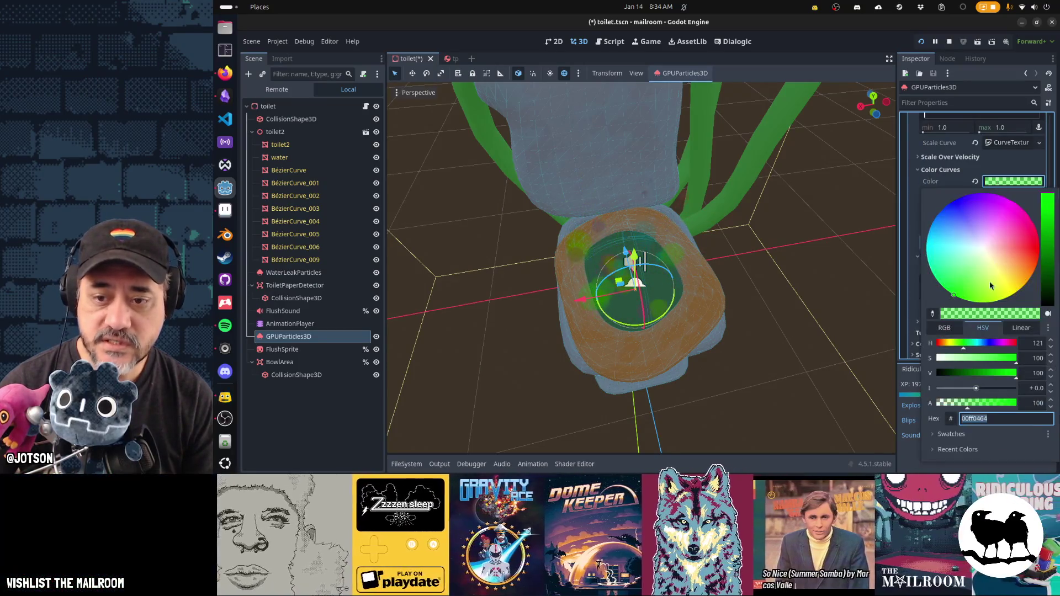
left_click(978, 405)
left_click_drag(978, 405, 980, 403)
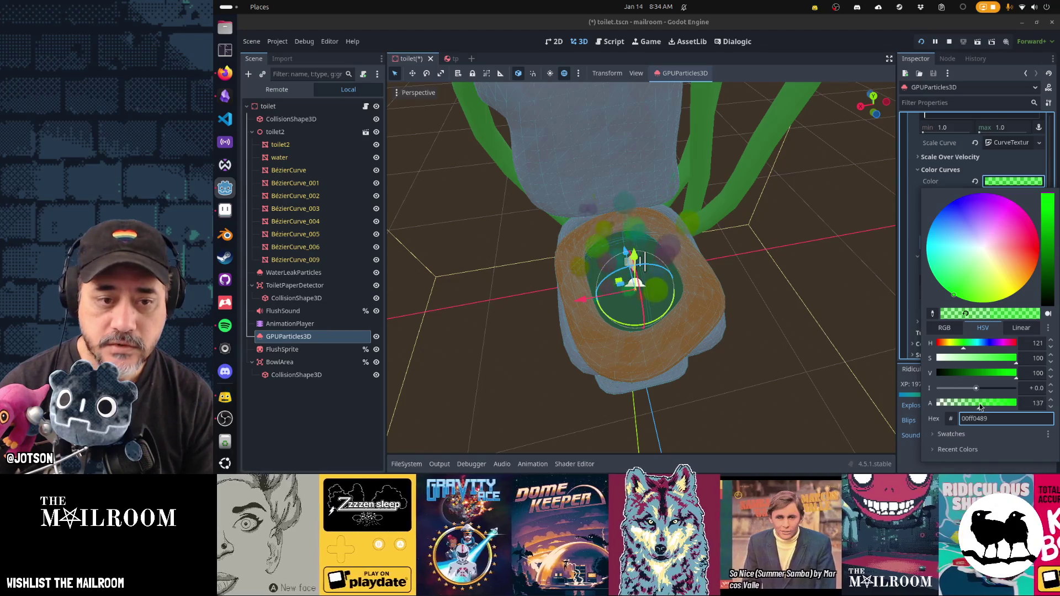
left_click(913, 366)
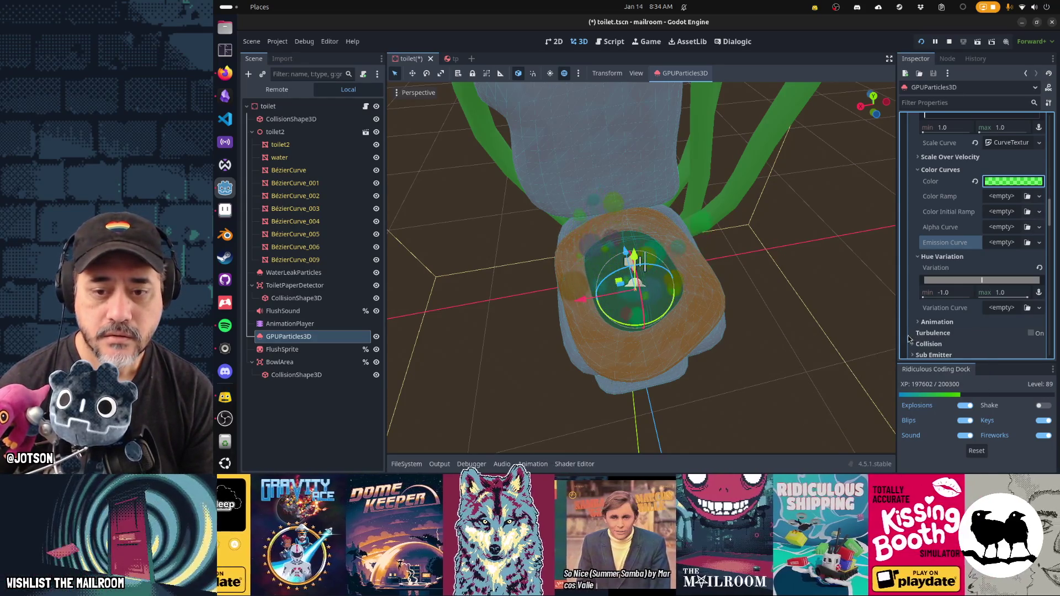
key("ctrl+s")
- Enable Turbulence on the GPUParticles3D process material and expand its turbulence settings
mouse_move(740, 392)
left_mouse_down()
mouse_move(789, 330)
mouse_move(717, 353)
mouse_move(647, 357)
left_mouse_up()
scroll(944, 232, "down", 5)
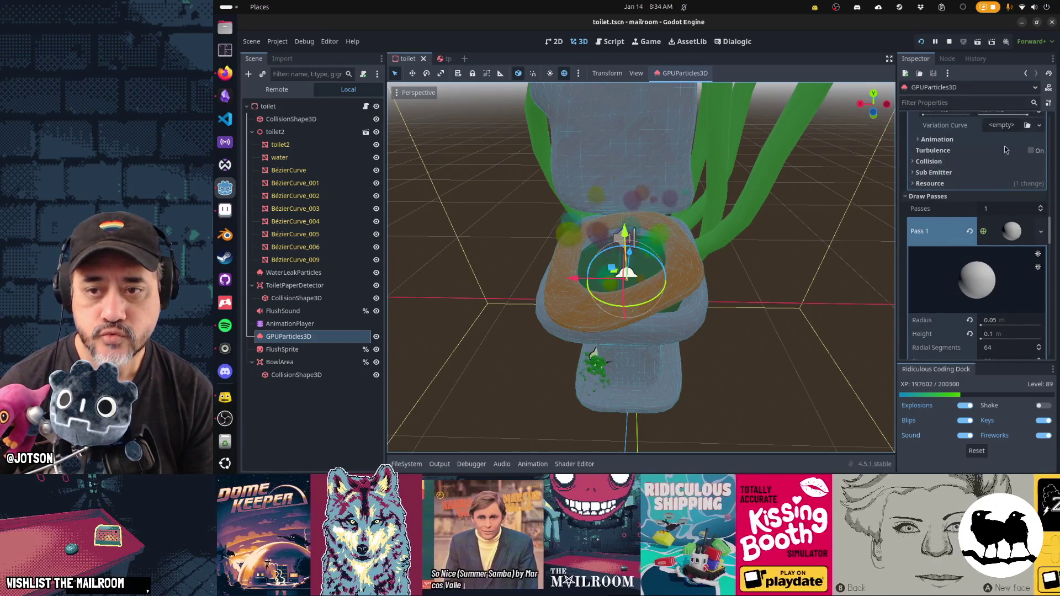
left_click(1032, 150)
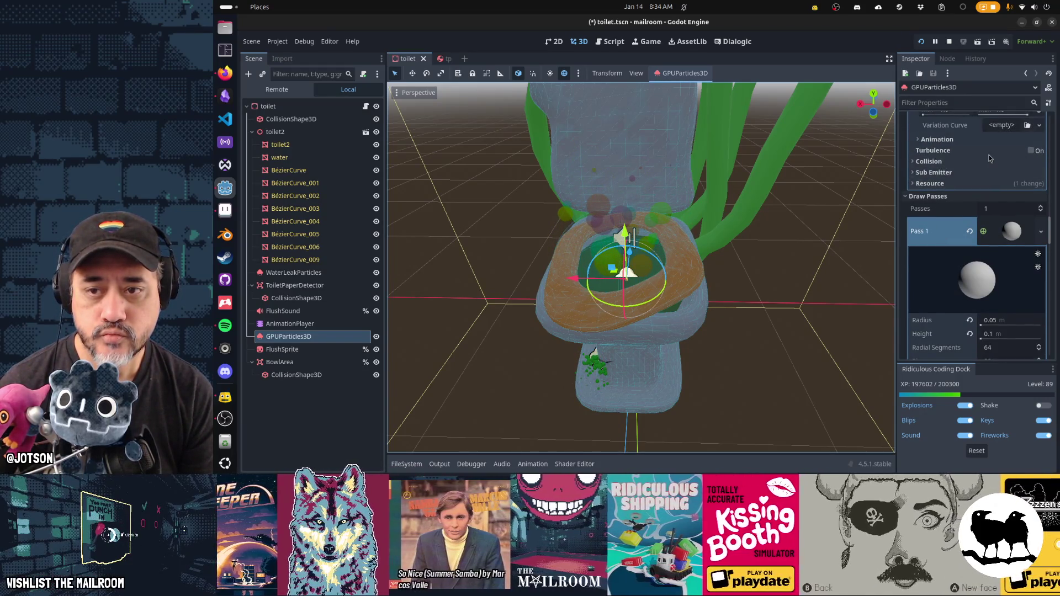
left_click(990, 157)
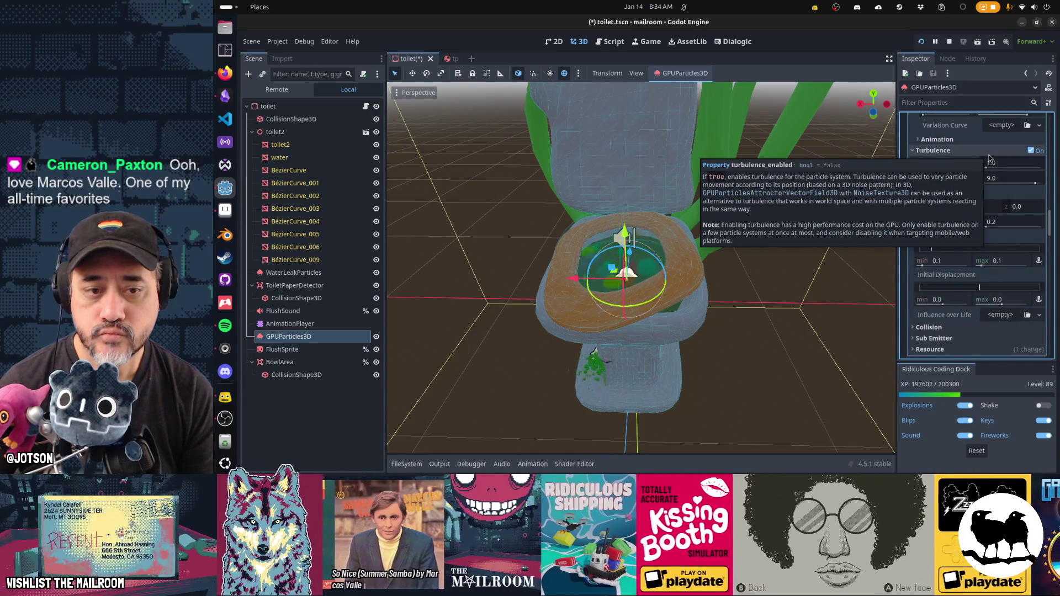
scroll(1030, 156, "down", 5)
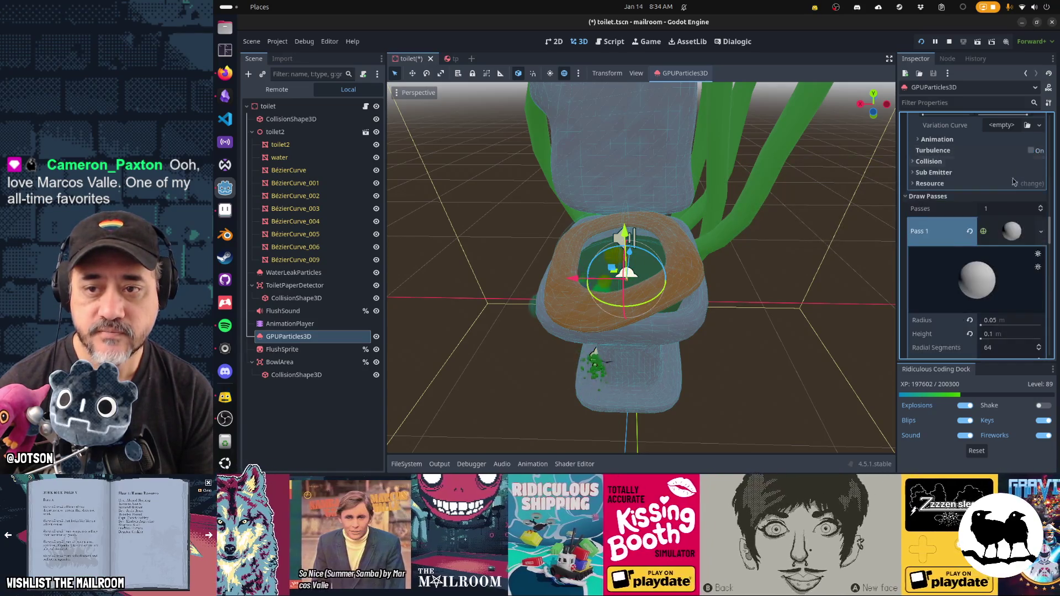
scroll(939, 237, "up", 10)
scroll(933, 246, "up", 10)
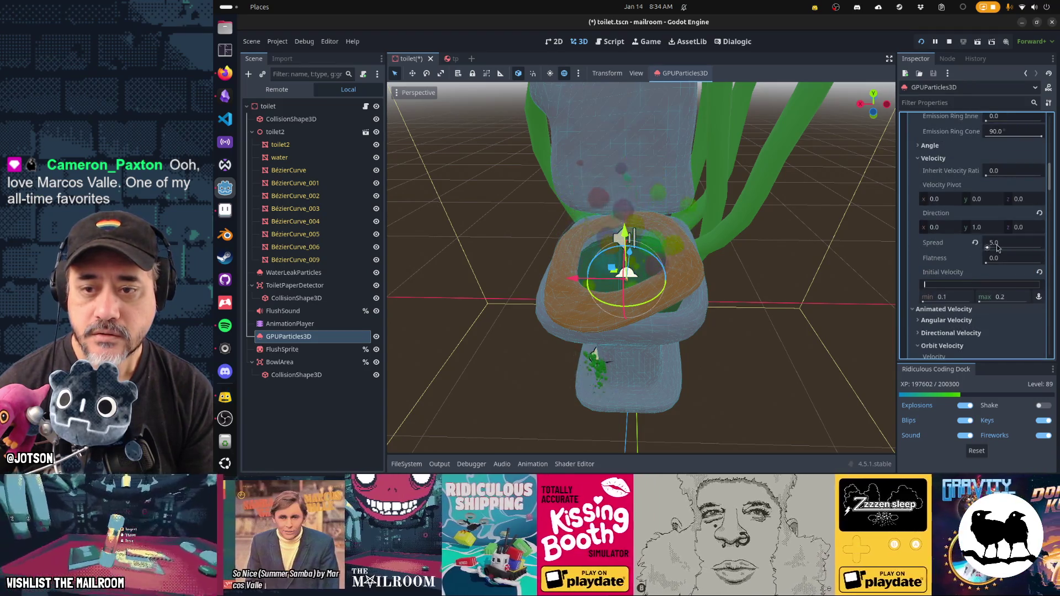
- Change the particles' velocity Spread from 5.0 to 30.0 and save the toilet scene
left_click(997, 244)
type("15.0")
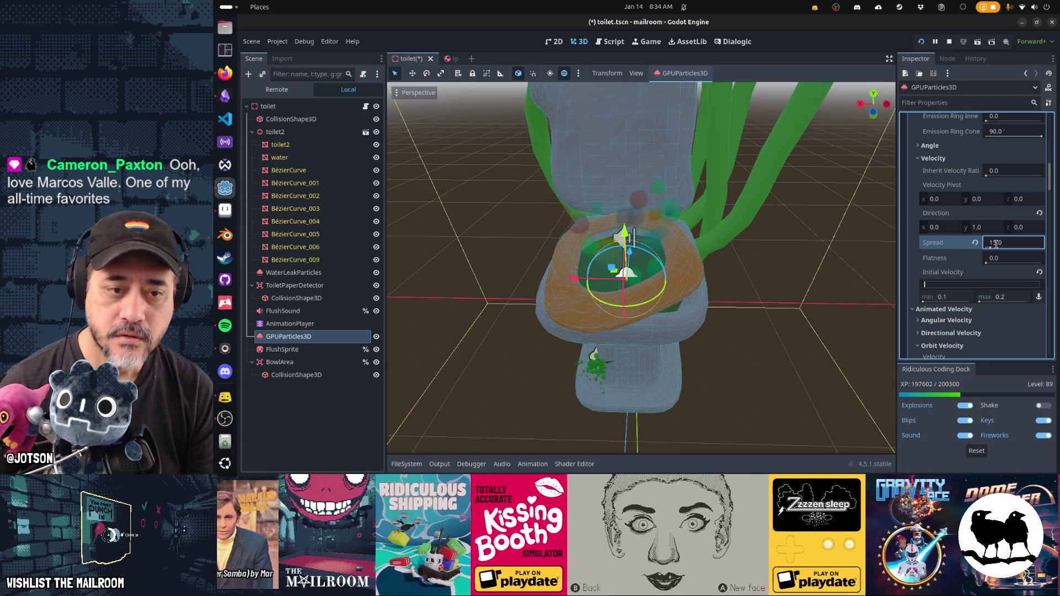
key("ctrl+a")
type("30.0")
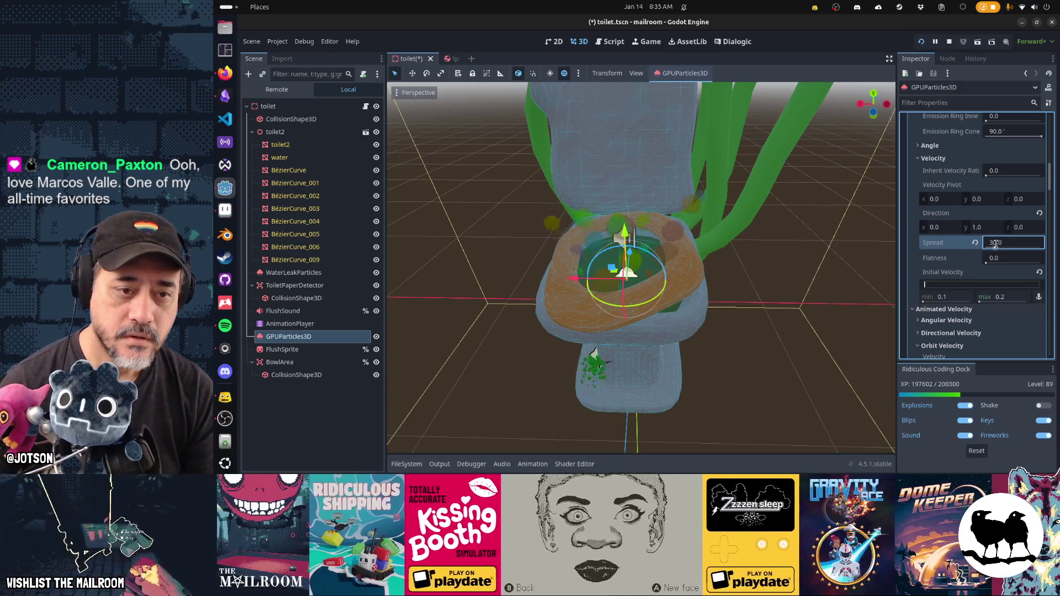
key("Return")
mouse_move(783, 209)
left_mouse_down()
mouse_move(741, 256)
mouse_move(773, 222)
left_mouse_up()
key("ctrl+s")
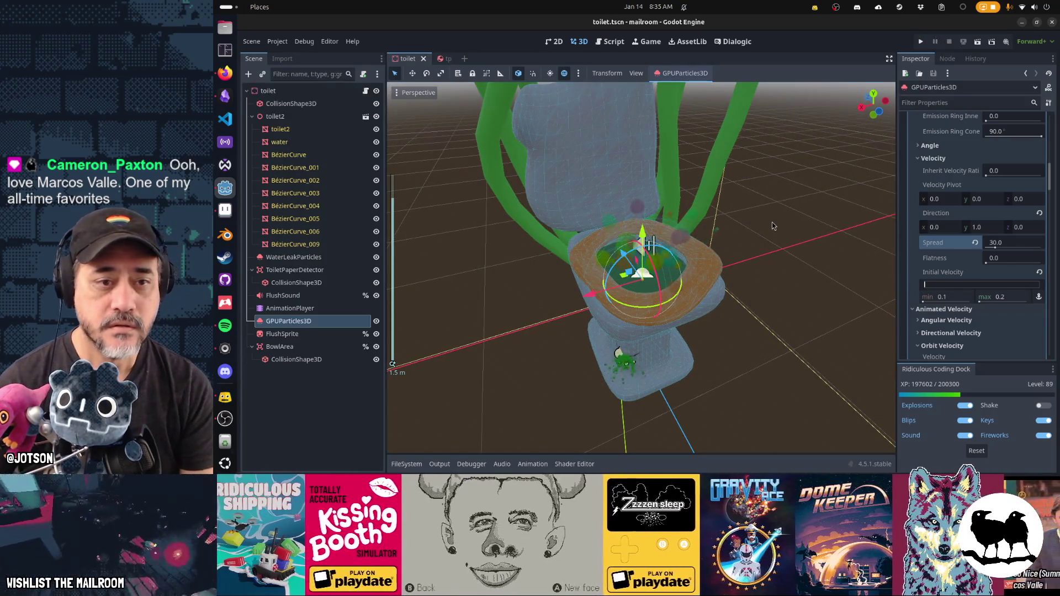
- Run the game in the editor's embedded Game view, then pause it
key("F6")
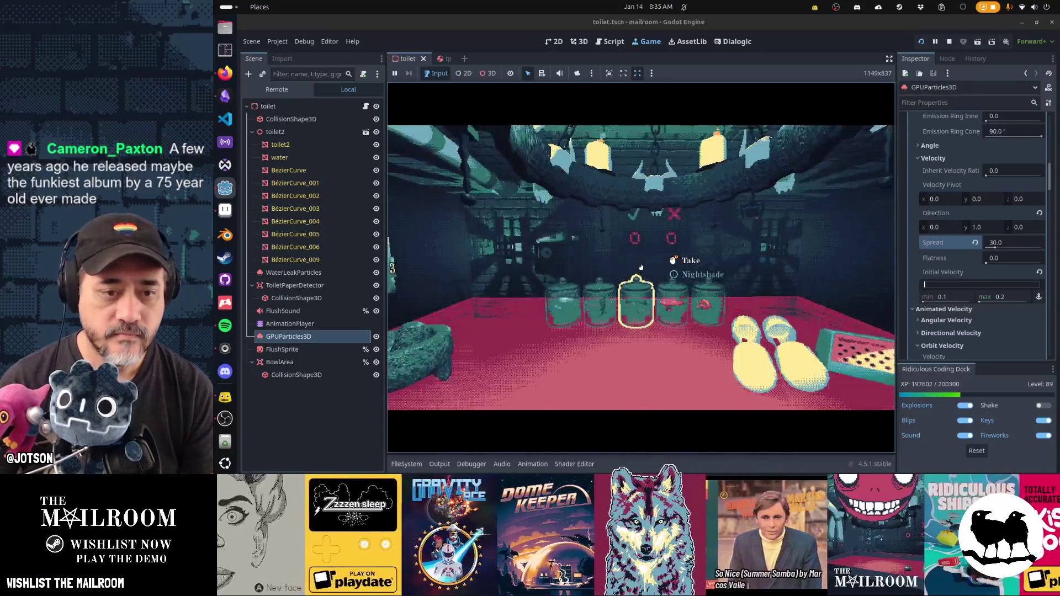
key("Escape")
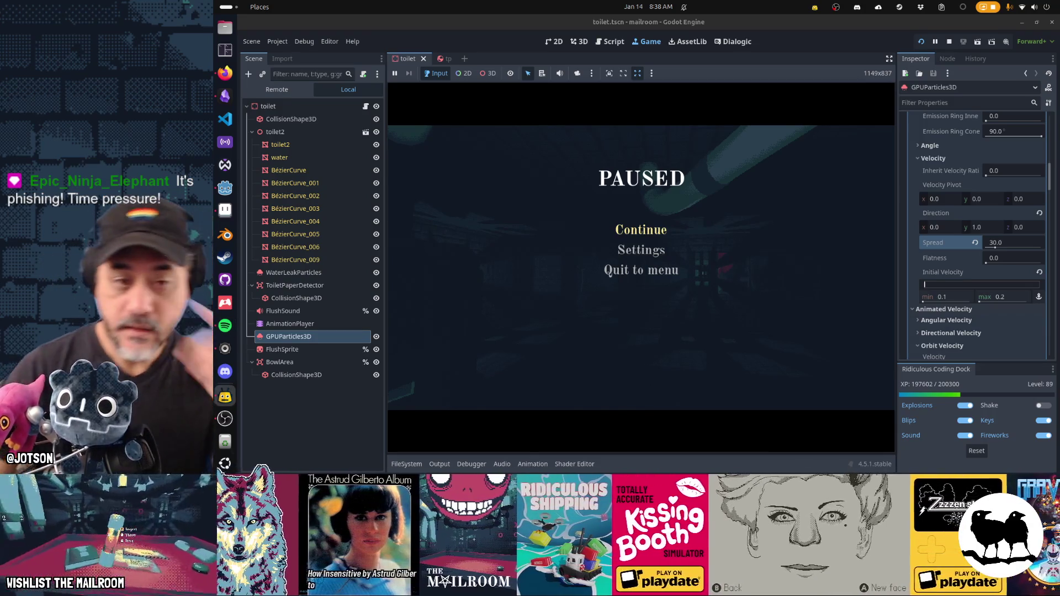
- Resume the game from the PAUSED menu
left_click(652, 232)
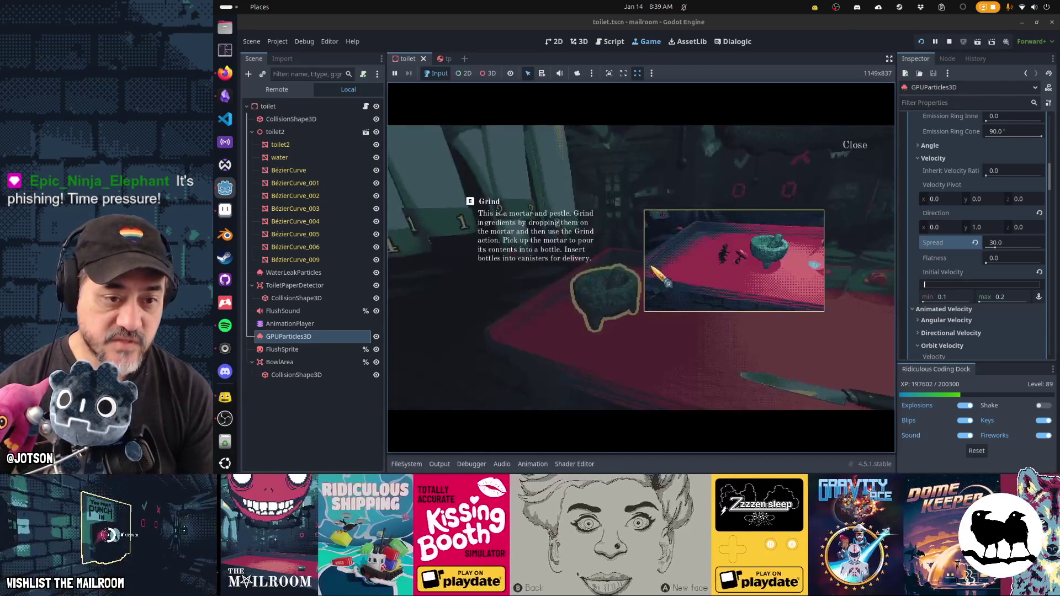
- Dismiss the Grind info card and head over to the toilet
key("Escape")
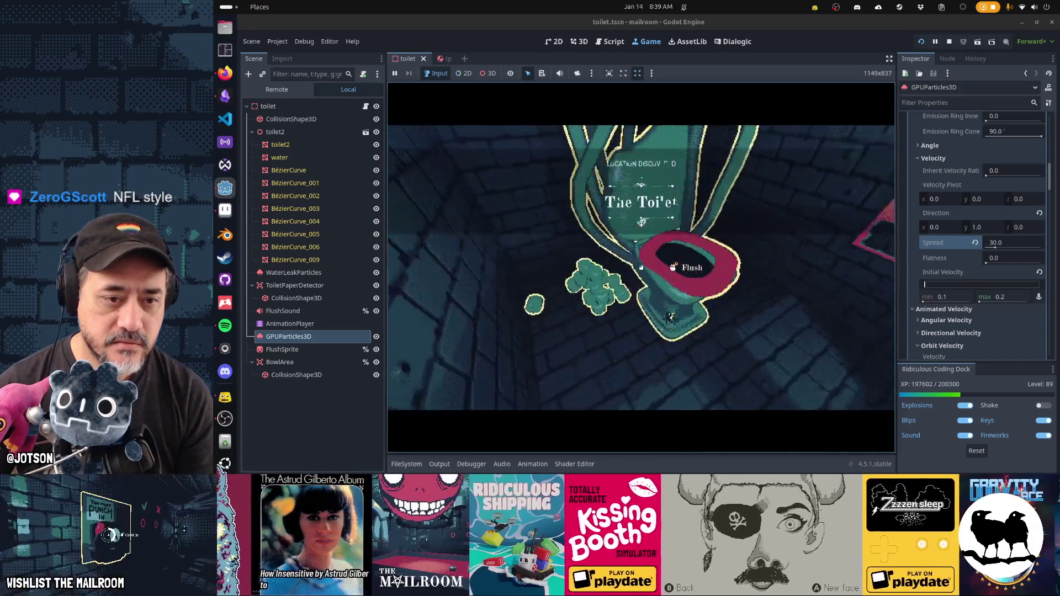
- Drop the frog into the toilet bowl, flush, then pick the frog back out
left_click(641, 267)
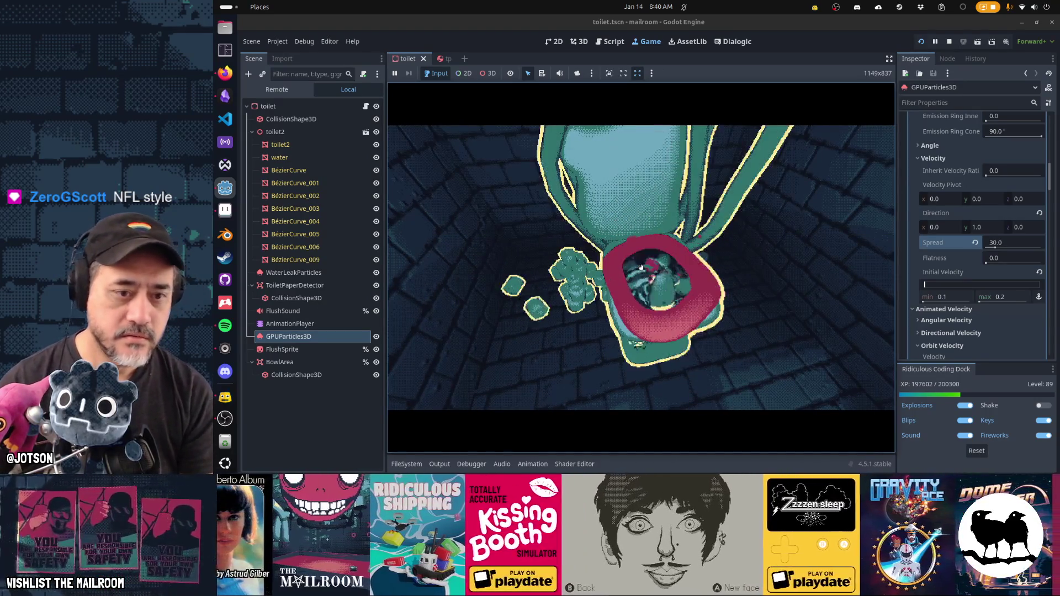
left_click(641, 268)
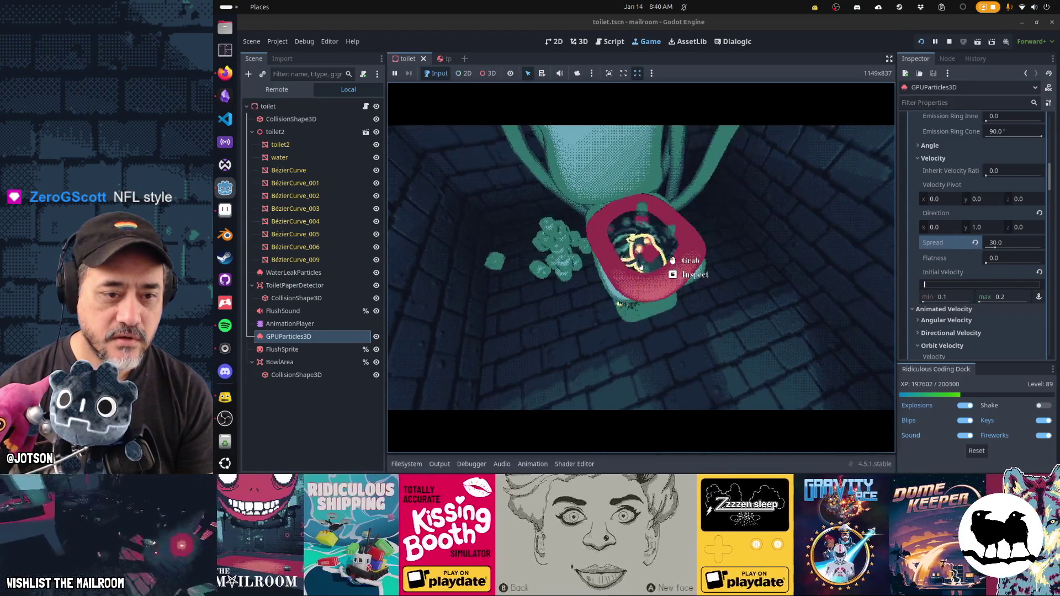
left_click(641, 267)
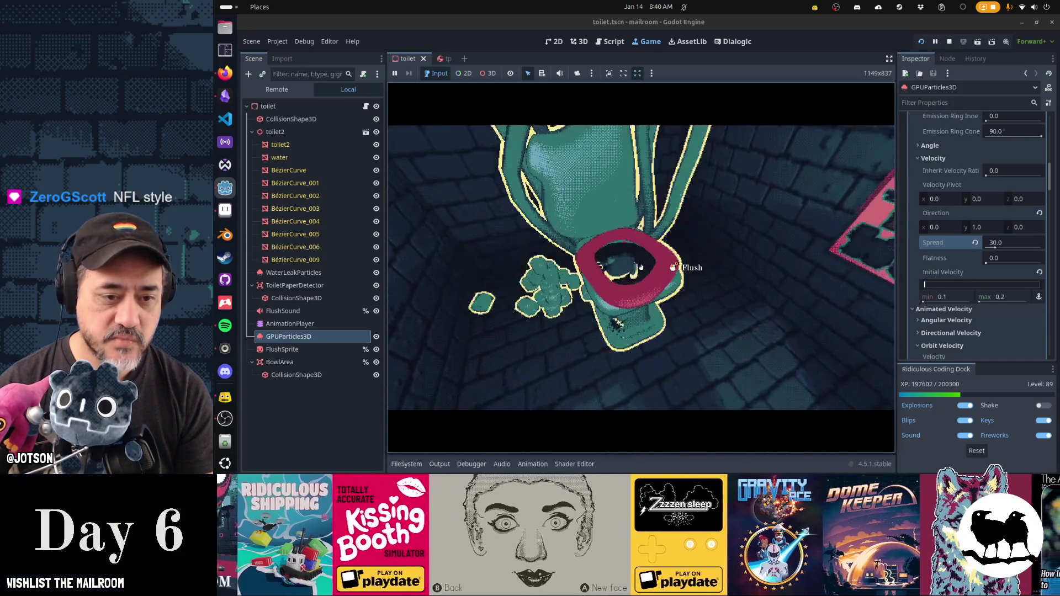
left_click(641, 267)
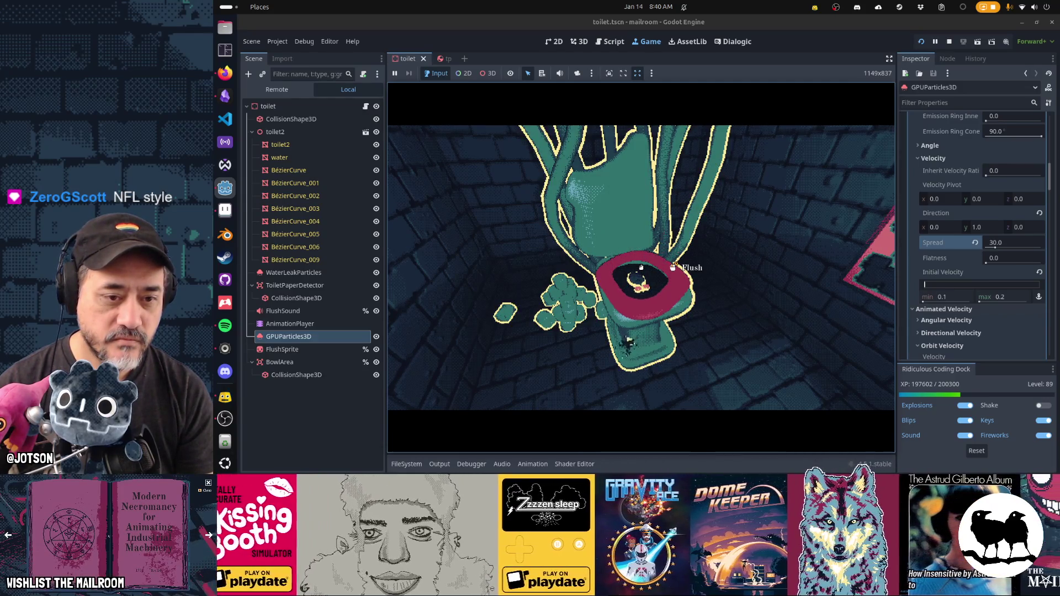
left_click(642, 268)
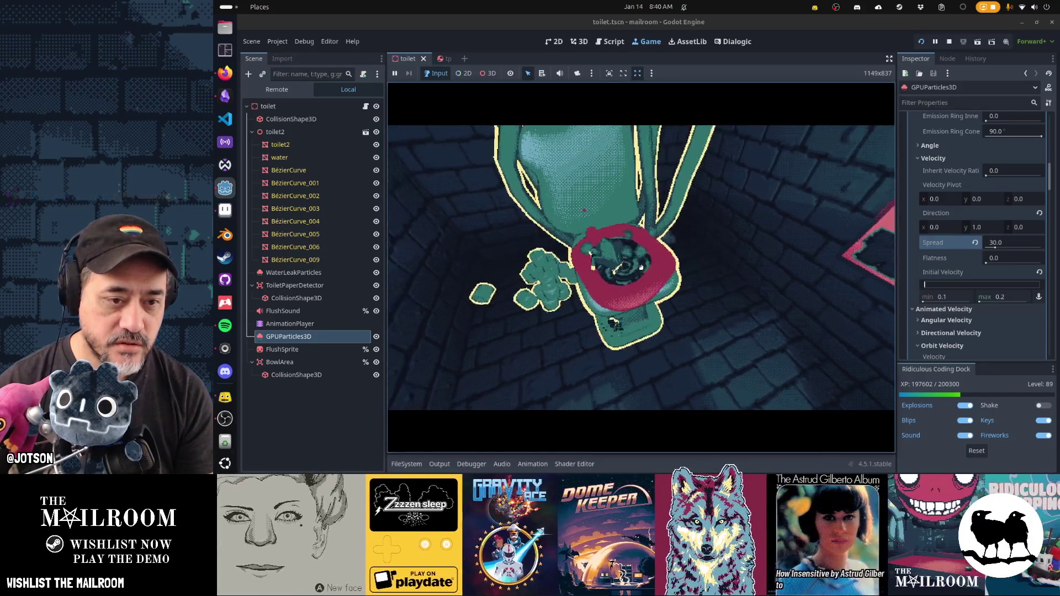
- Drop the frog into the bowl again, flush, pause the game, and open toilet.gd
left_click(640, 267)
left_click(640, 267)
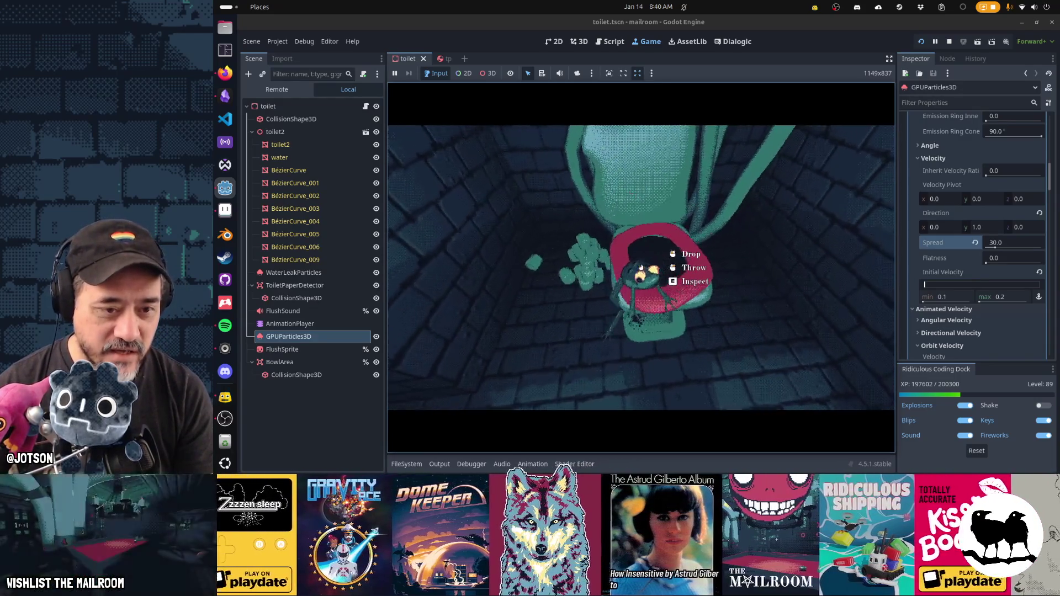
left_click(642, 268)
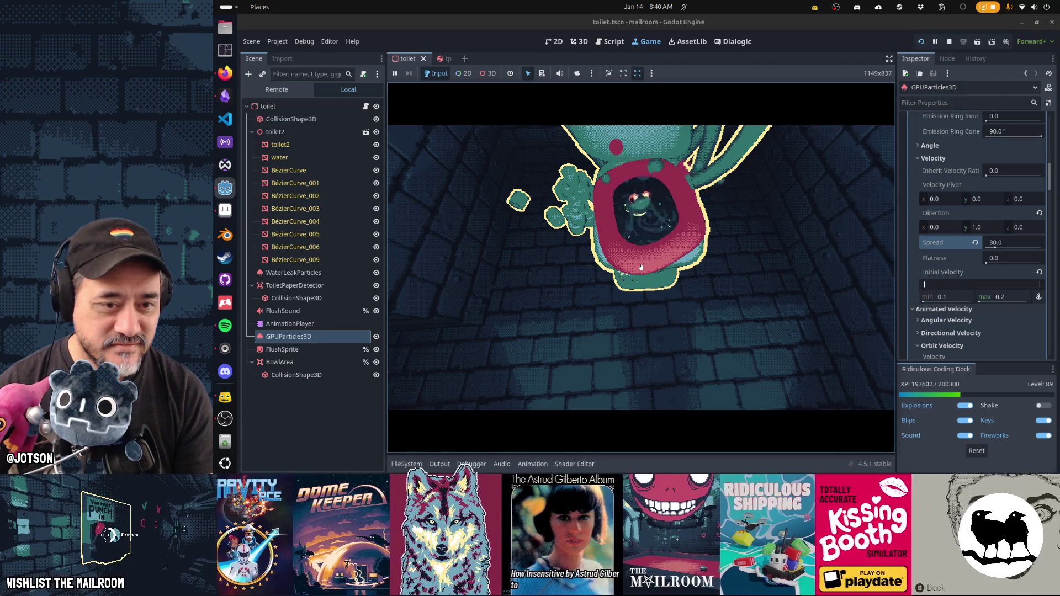
key("Escape")
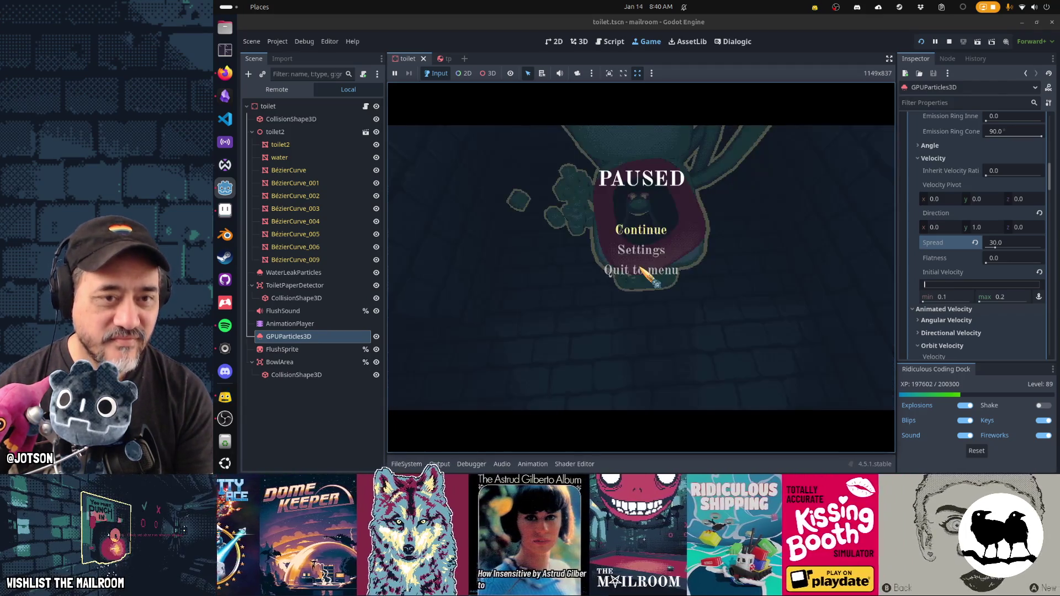
left_click(608, 44)
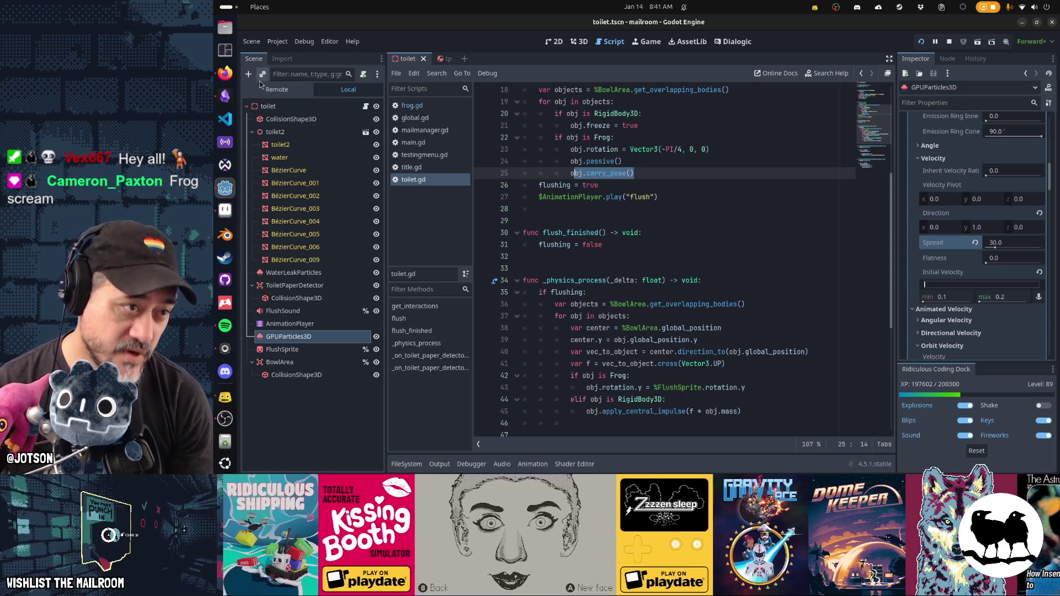
- Select the root toilet node, then the FlushSprite node in the Scene dock
left_click(270, 107)
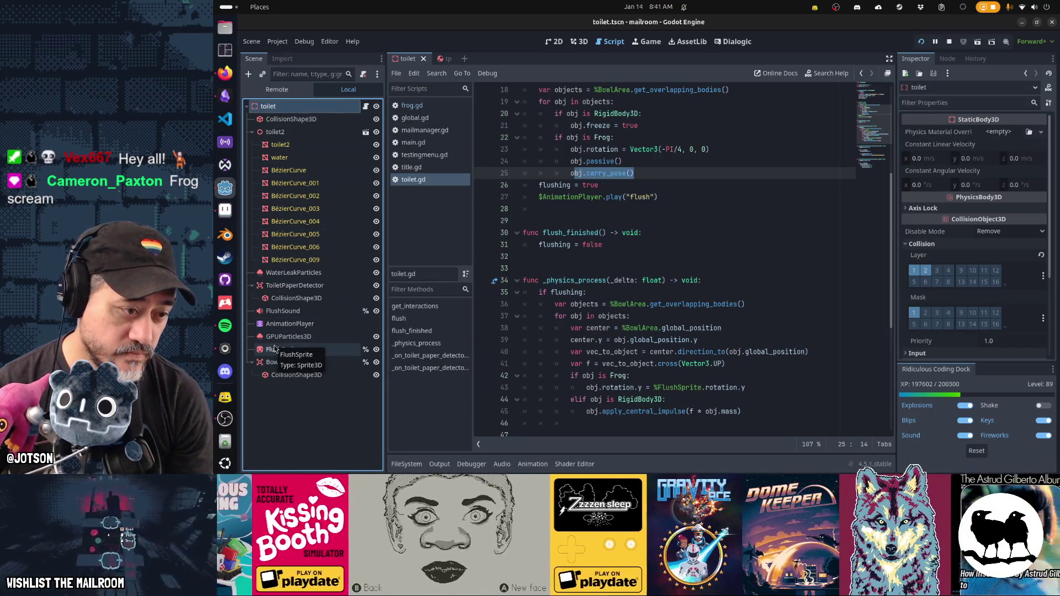
left_click(274, 349)
- Add a new Node3D child under FlushSprite
left_click(248, 74)
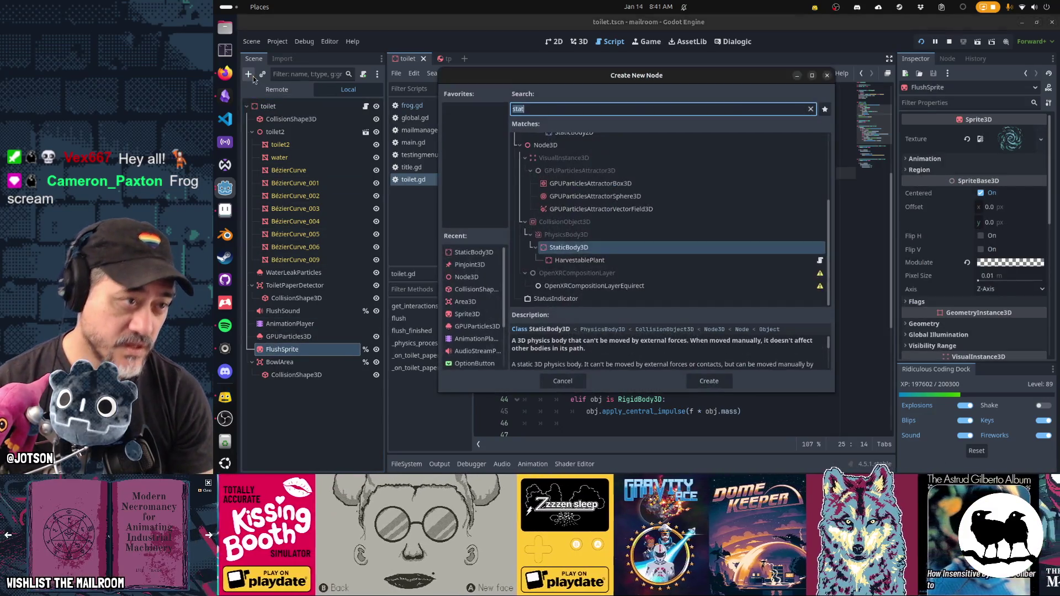
type("node3d")
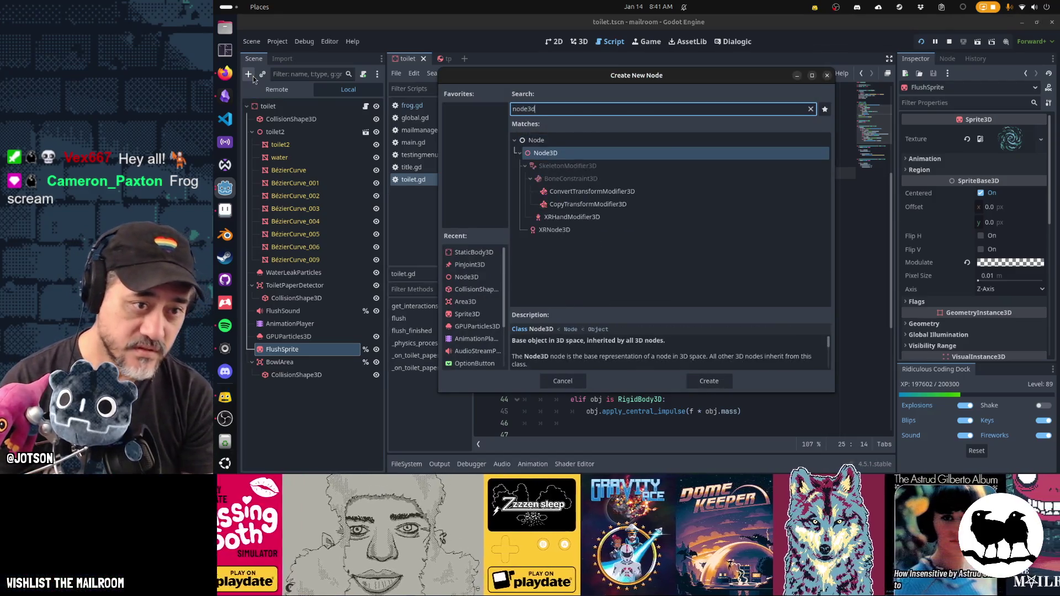
key("Return")
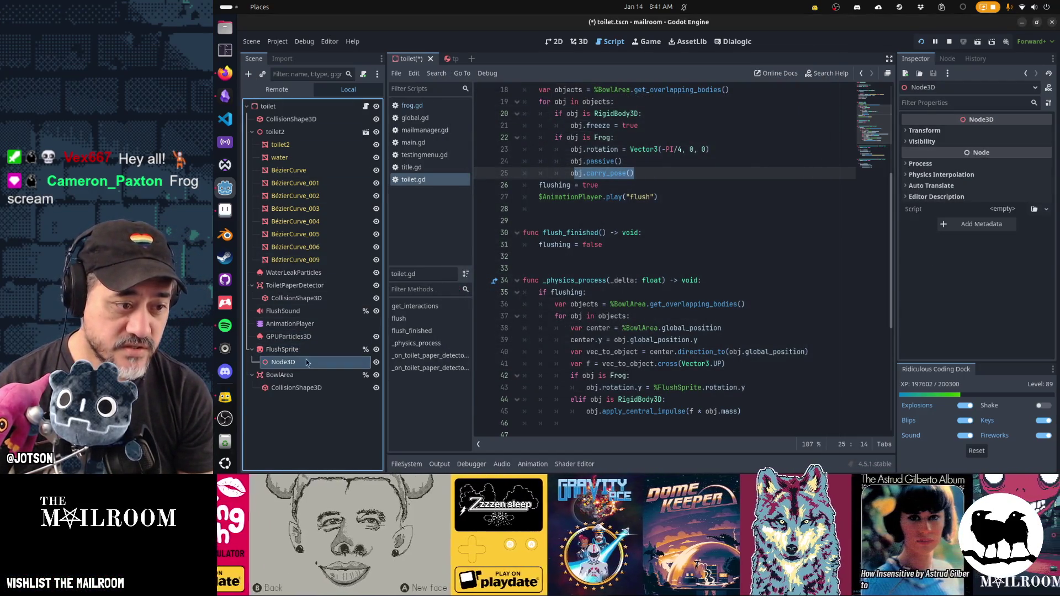
- Rename the Node3D to FrogTransform and enable Access as Unique Name on it
double_click(306, 362)
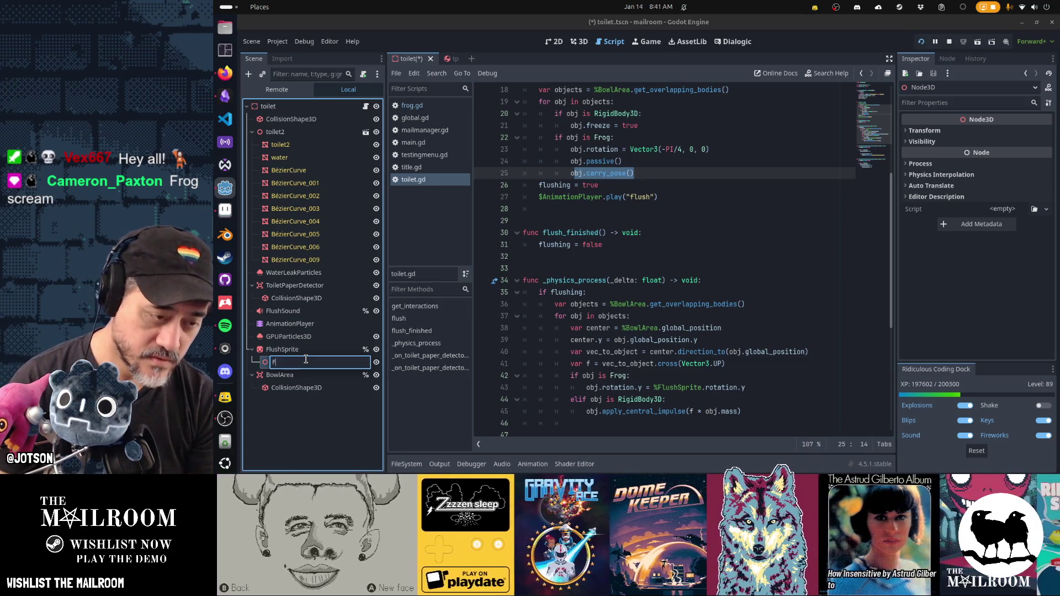
type("Fro")
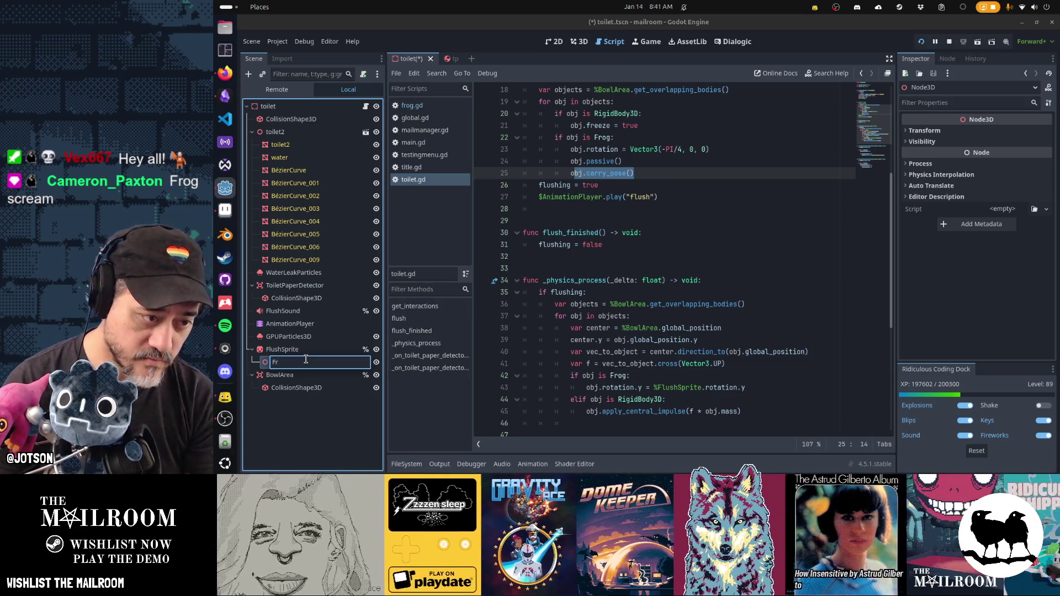
type("g")
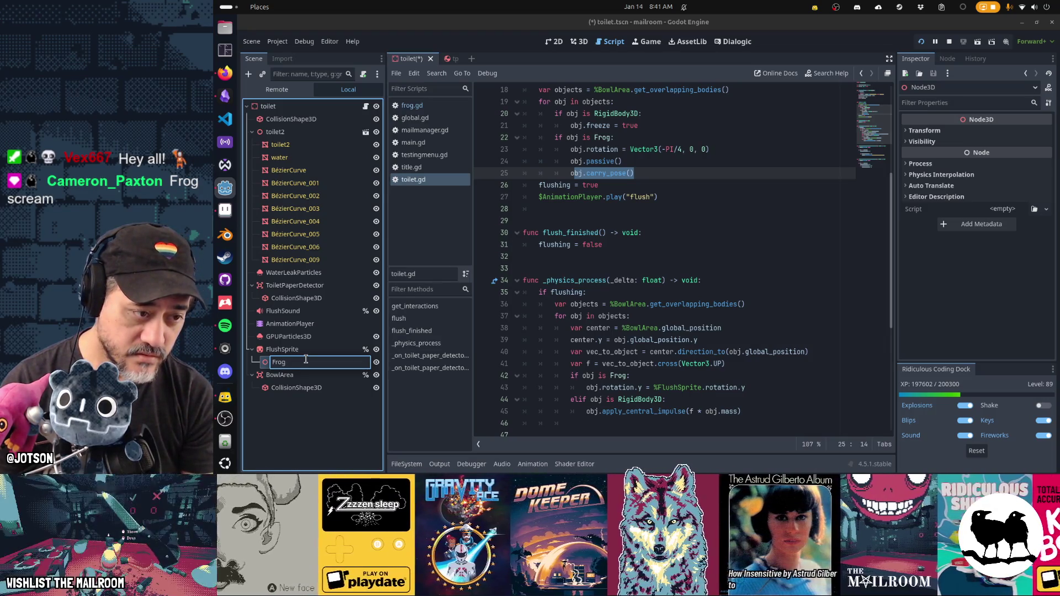
type("Transform")
key("Return")
right_click(308, 362)
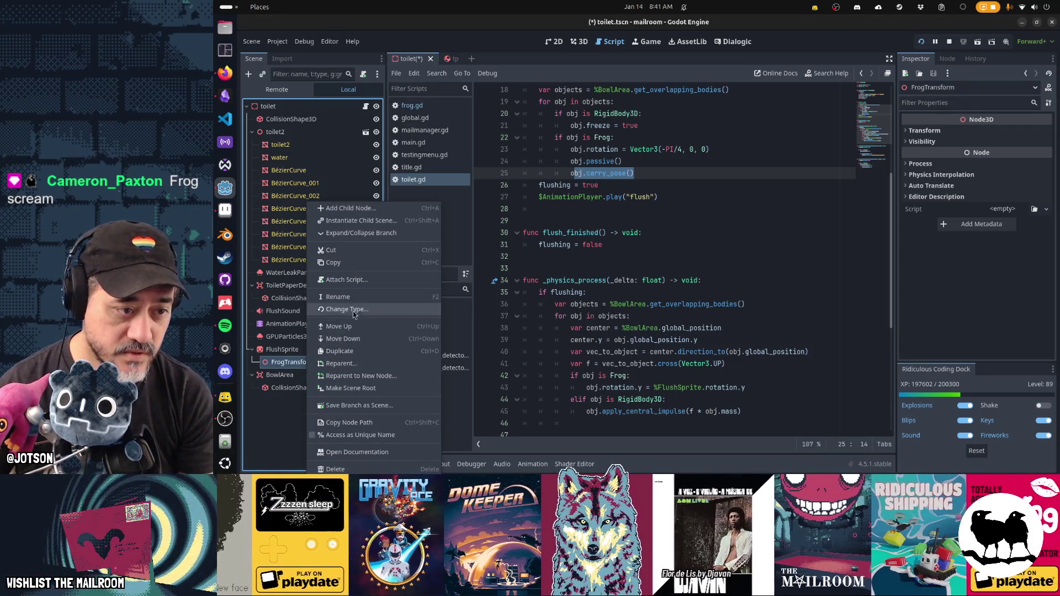
left_click(364, 435)
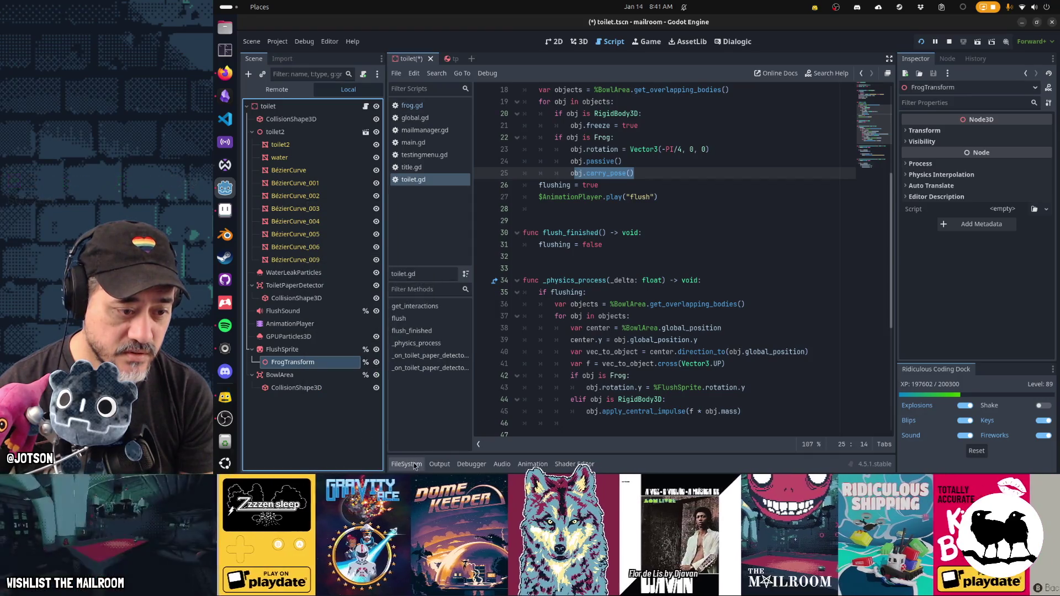
left_click(290, 324)
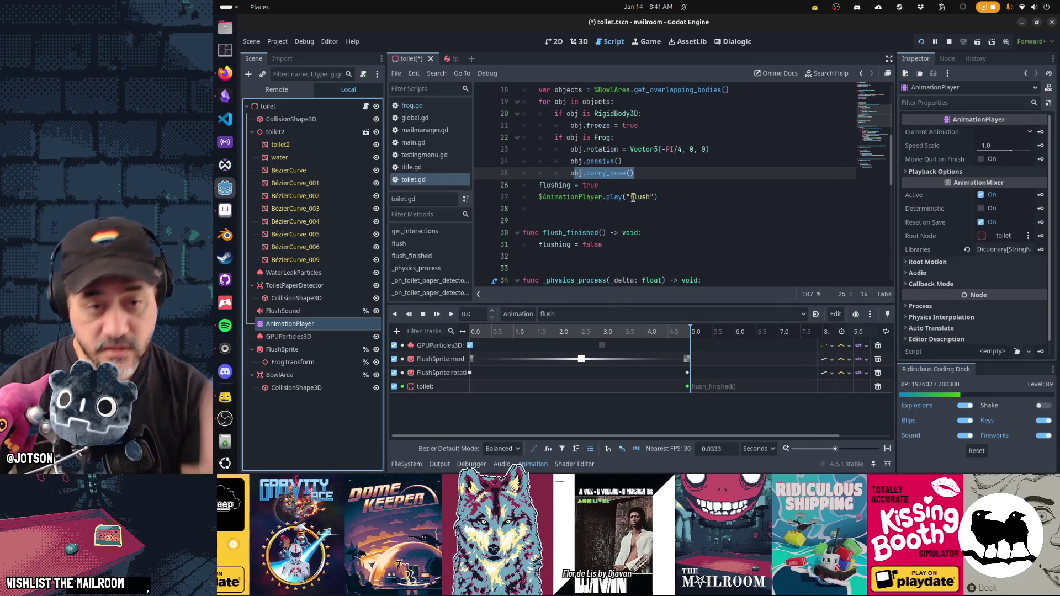
- Under 'if obj is Frog:', add 'obj.position = %FrogTransform.position'
scroll(634, 198, "down", 6)
left_click(668, 174)
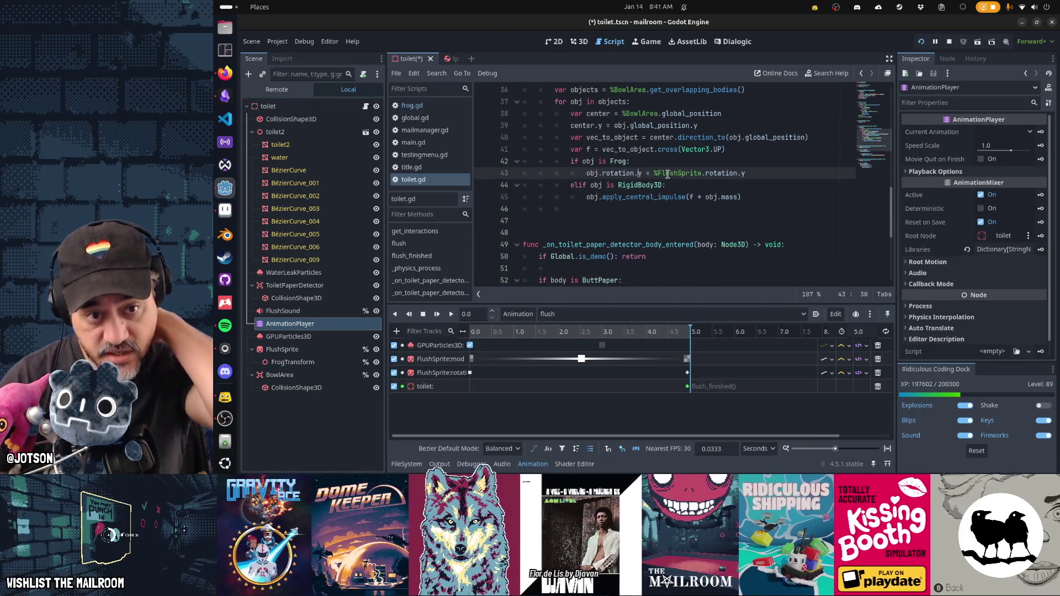
key("Up")
key("Return")
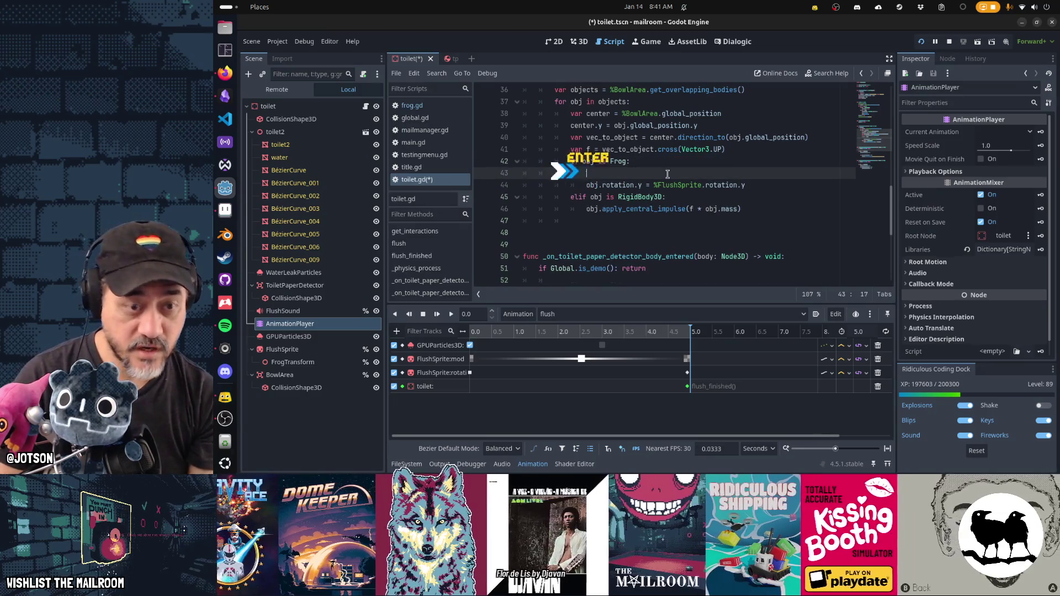
type("obj.position")
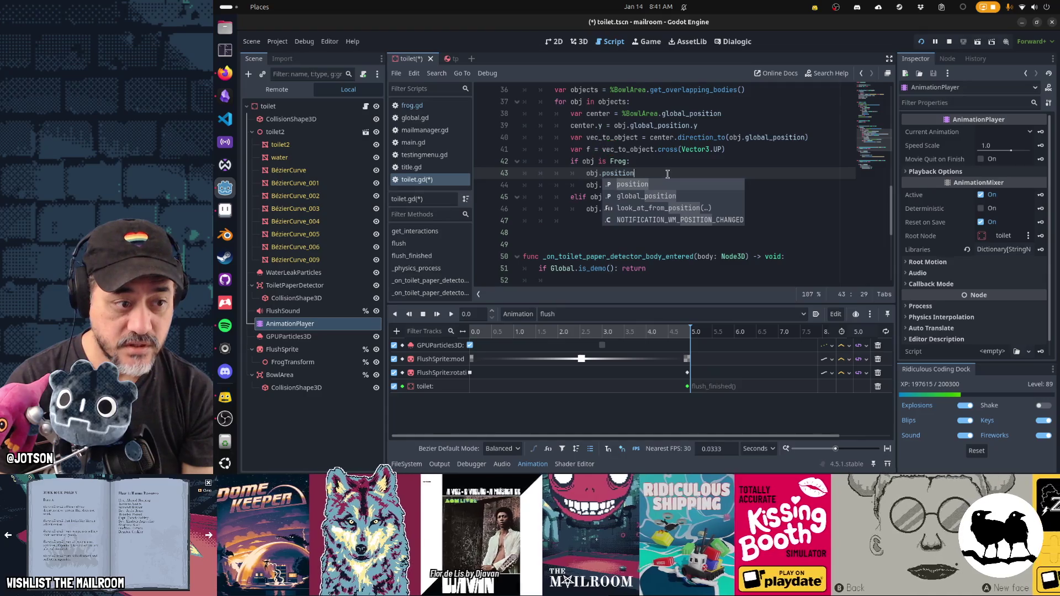
type(" = %FrogTransfo")
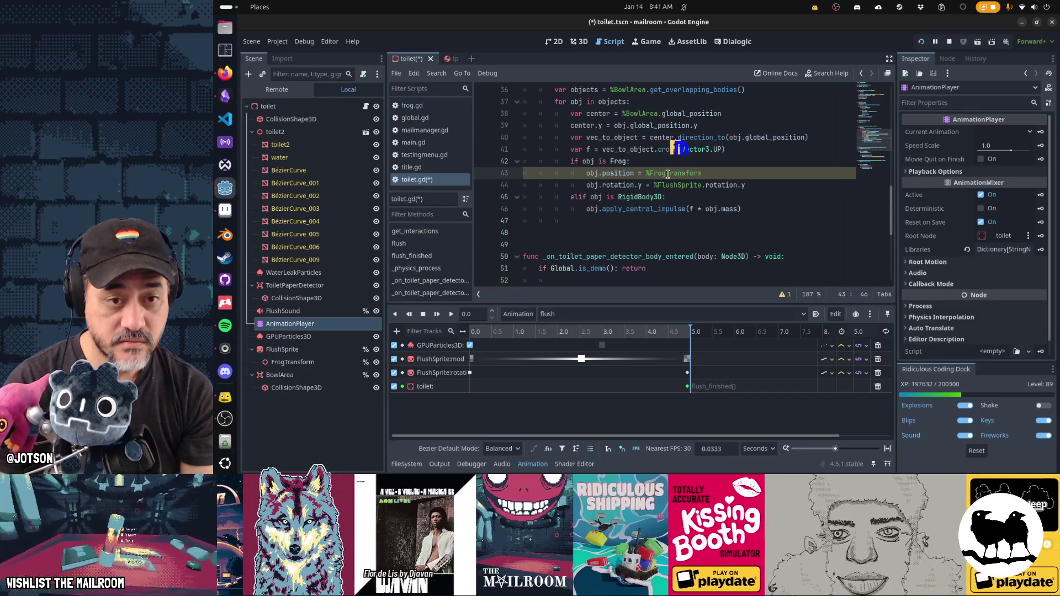
type("rm")
type(".position")
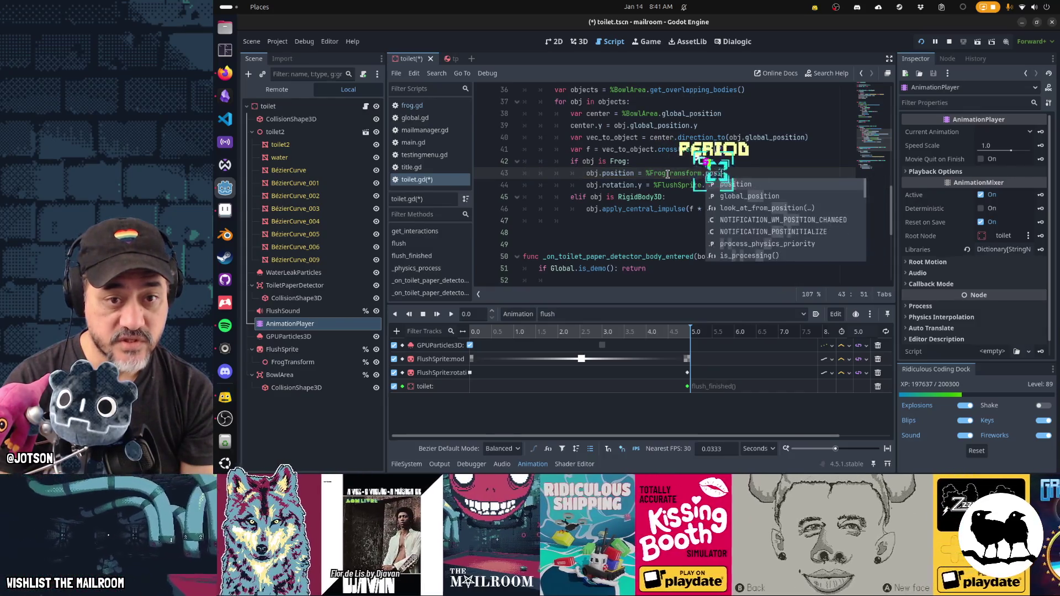
- Insert 'obj.global_transform = %FrogTransform.global_transform' above the position line
key("Home")
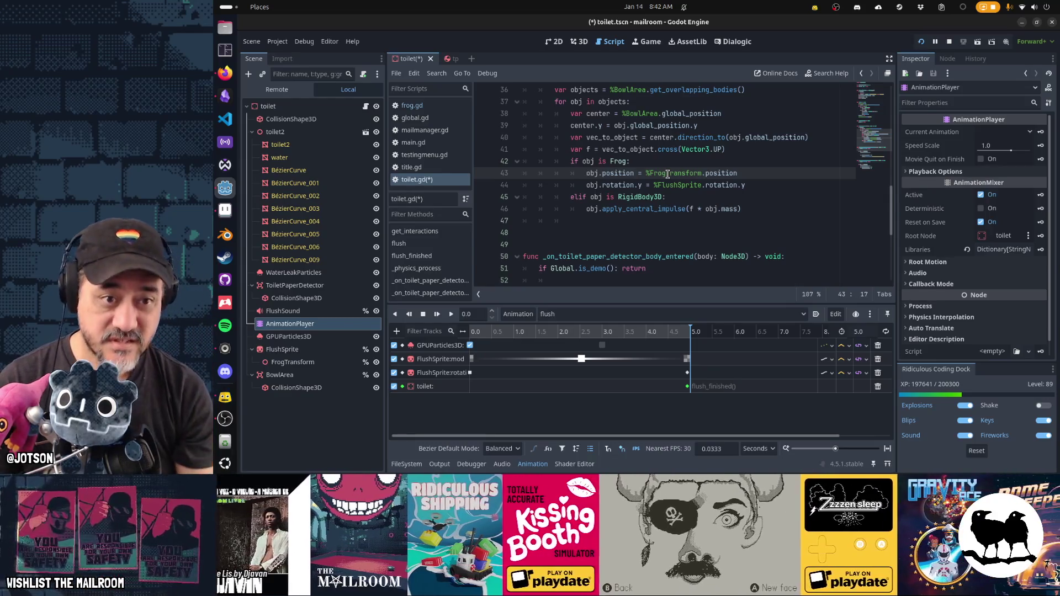
key("Return")
key("Up")
type("obj.")
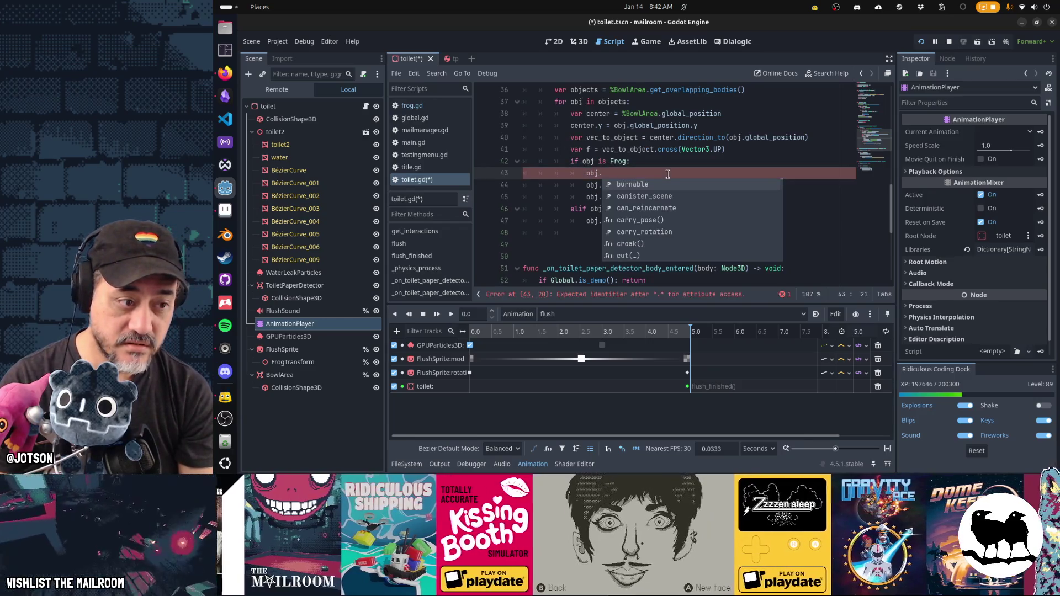
type("global_trans")
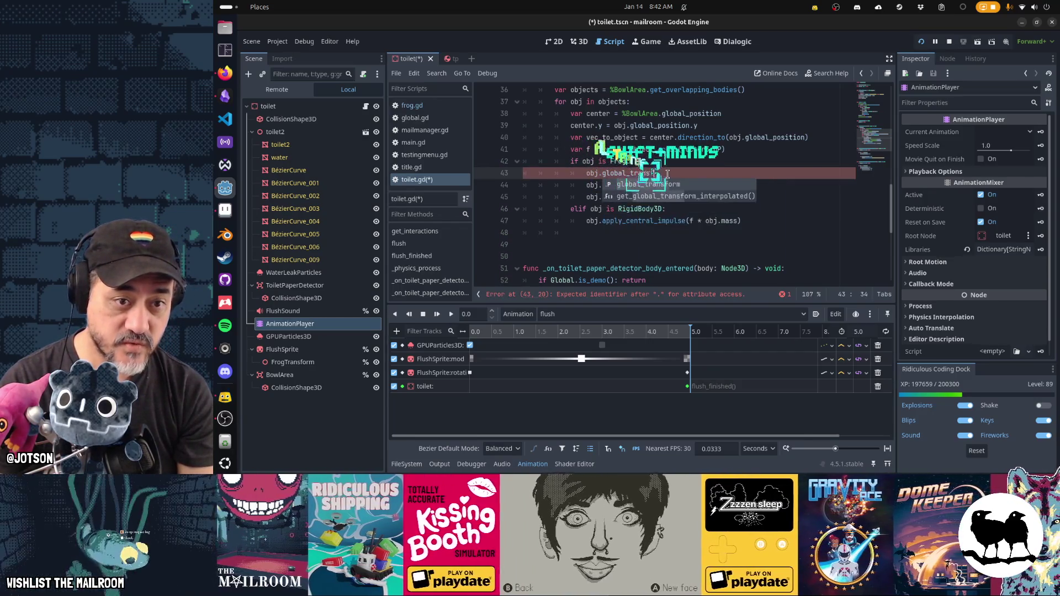
type("form = ")
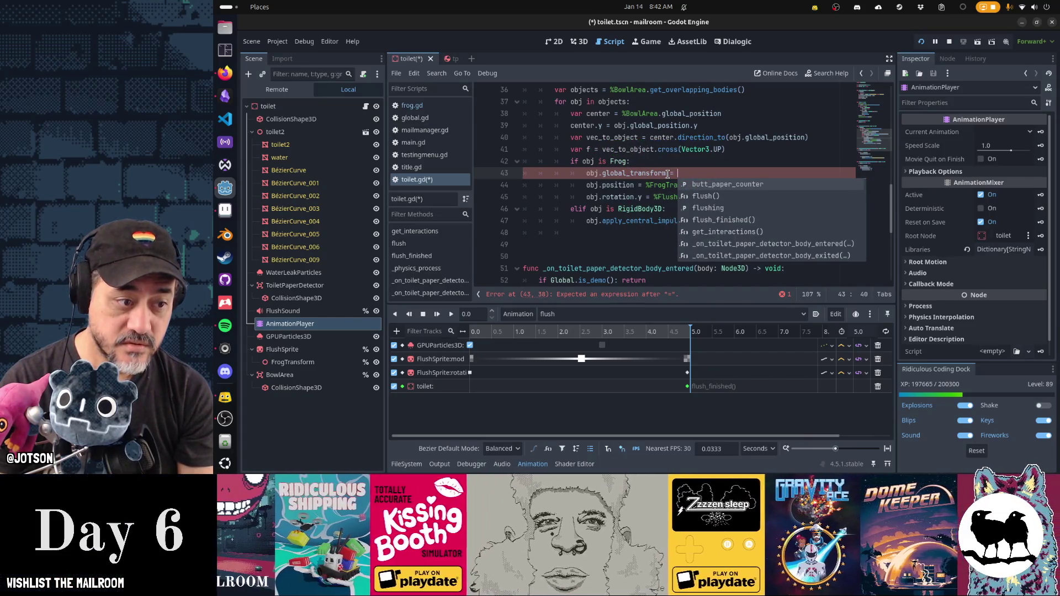
type("%Frog")
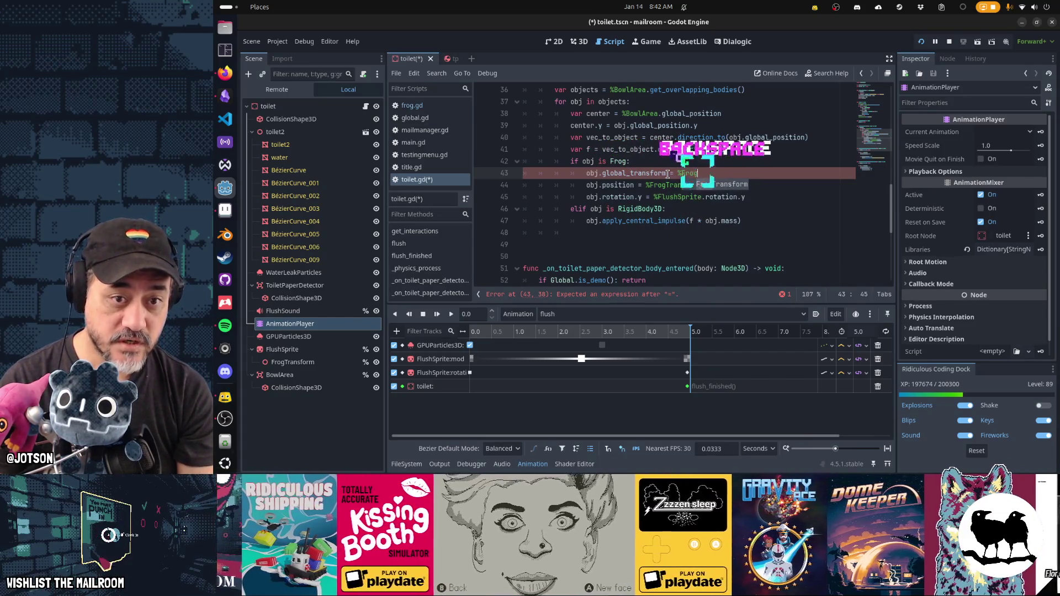
type("Transf")
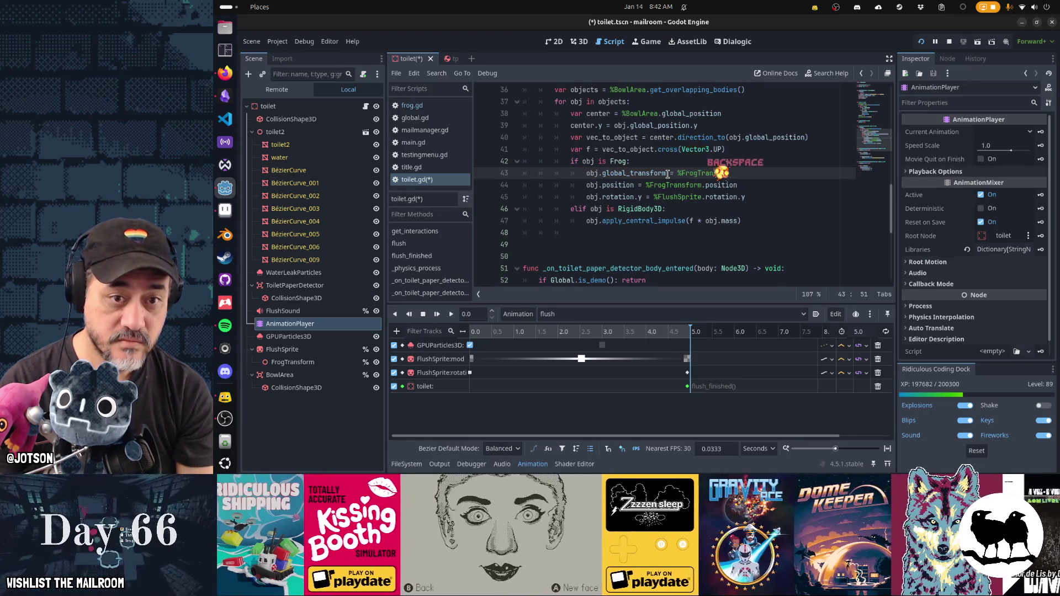
type("orm.")
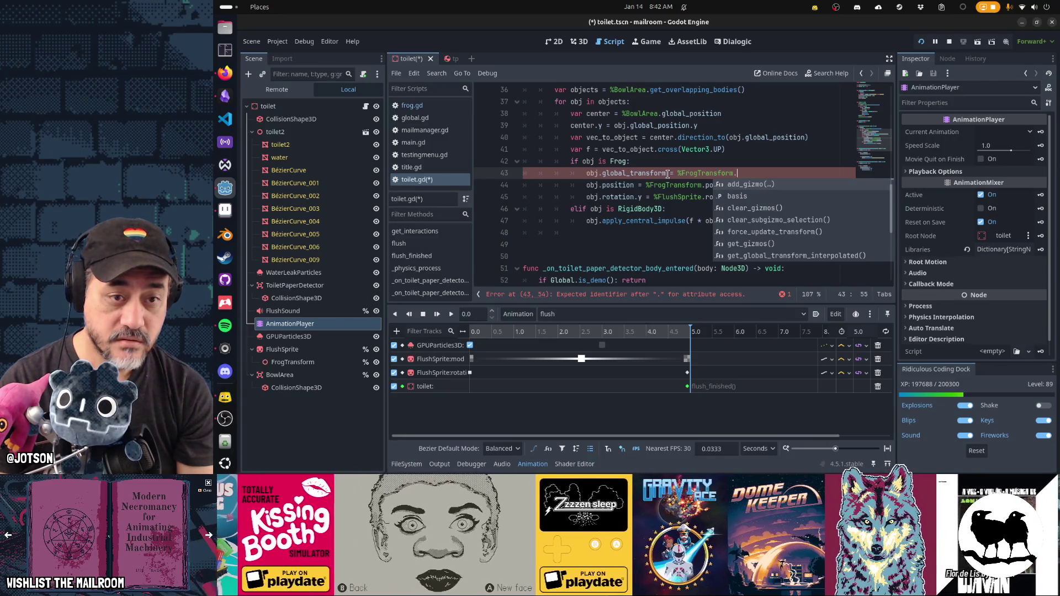
type("global_transfo")
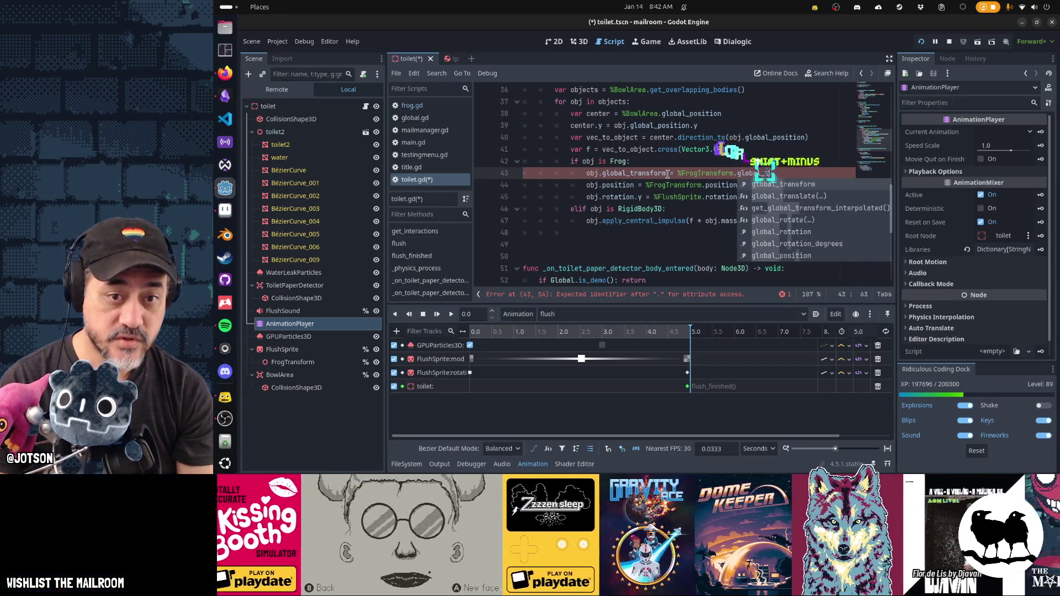
key("Return")
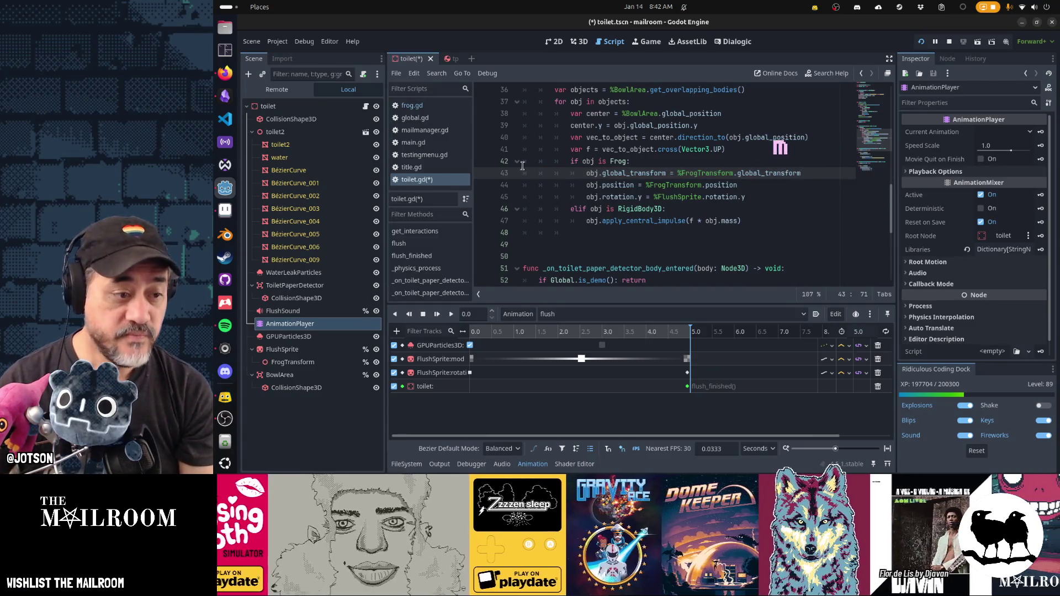
left_click(335, 366)
- Rename FrogTransform to FrogMarker, change its type to Marker3D, and save
left_click(334, 363)
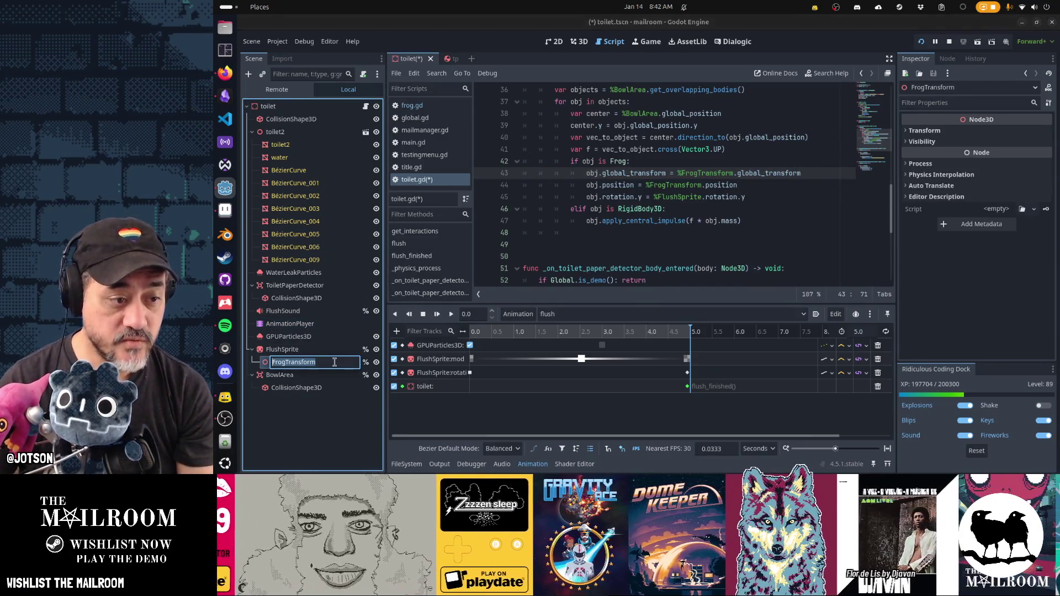
type("FrogMarker")
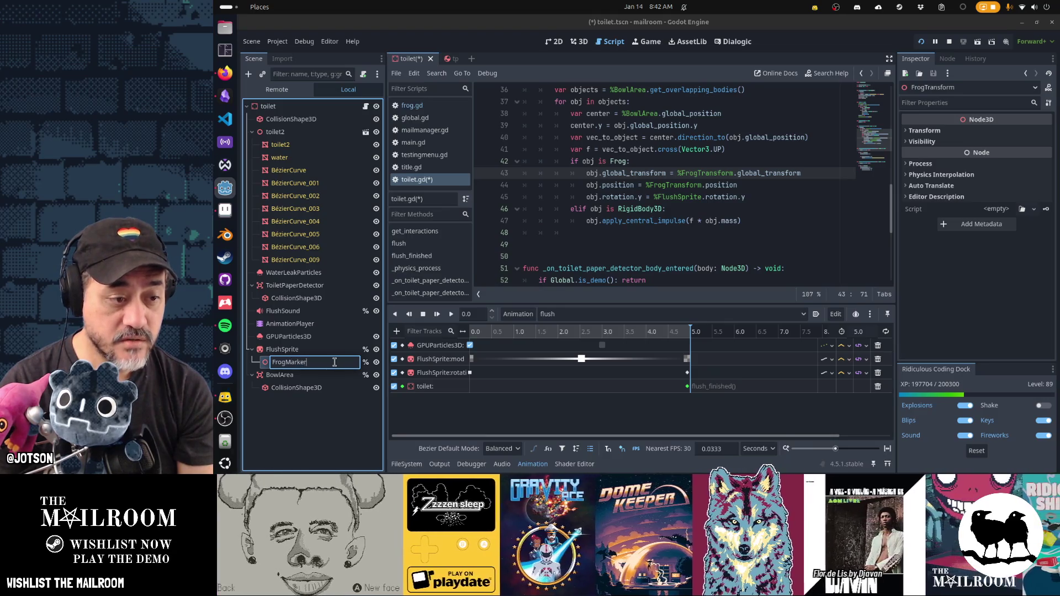
key("Return")
right_click(336, 366)
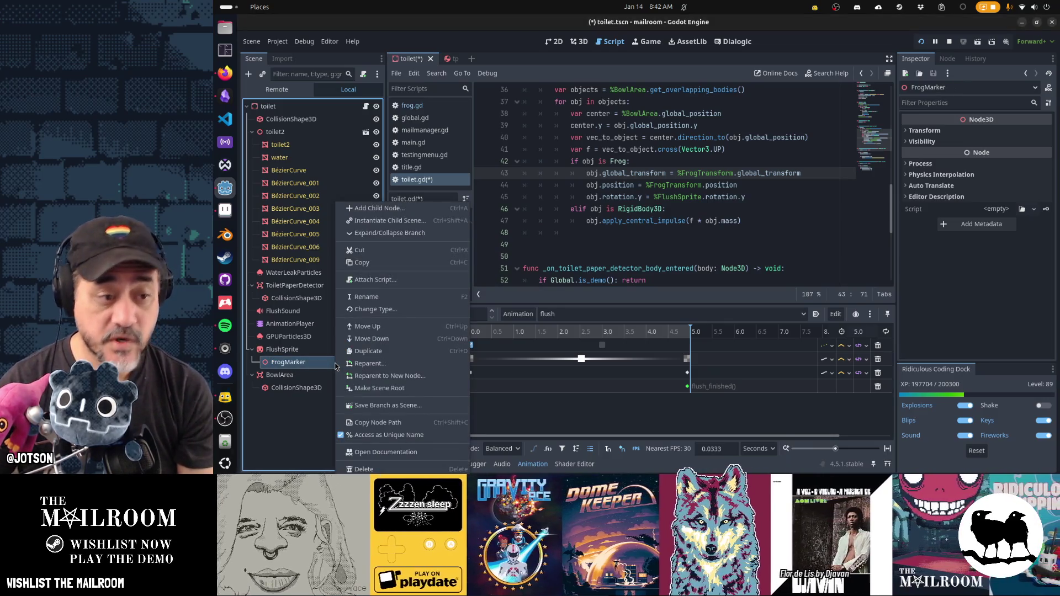
left_click(368, 310)
type("m,a")
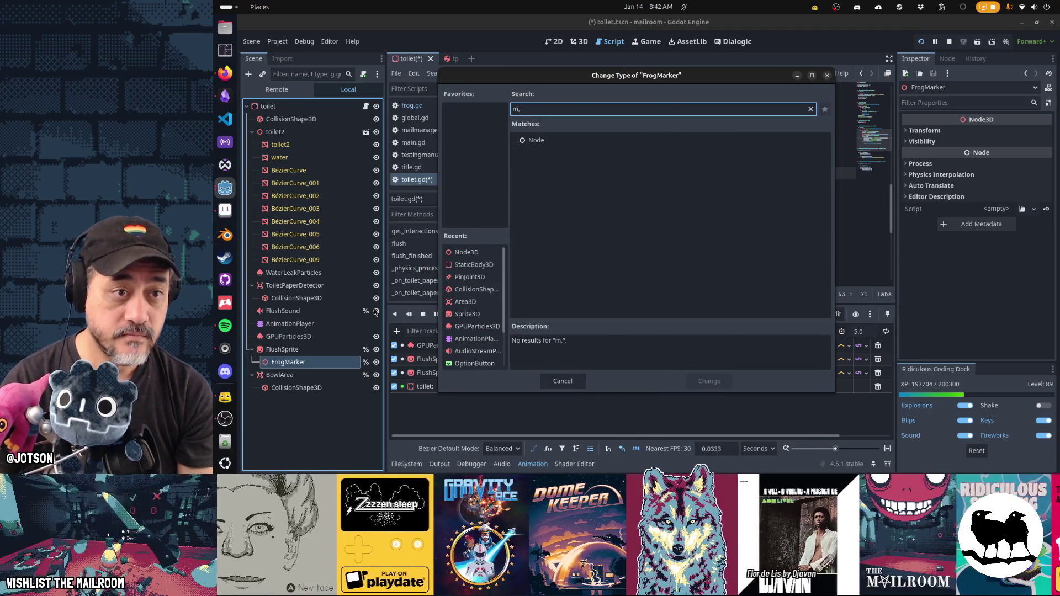
key("BackSpace")
type("ar")
key("Return")
key("ctrl+s")
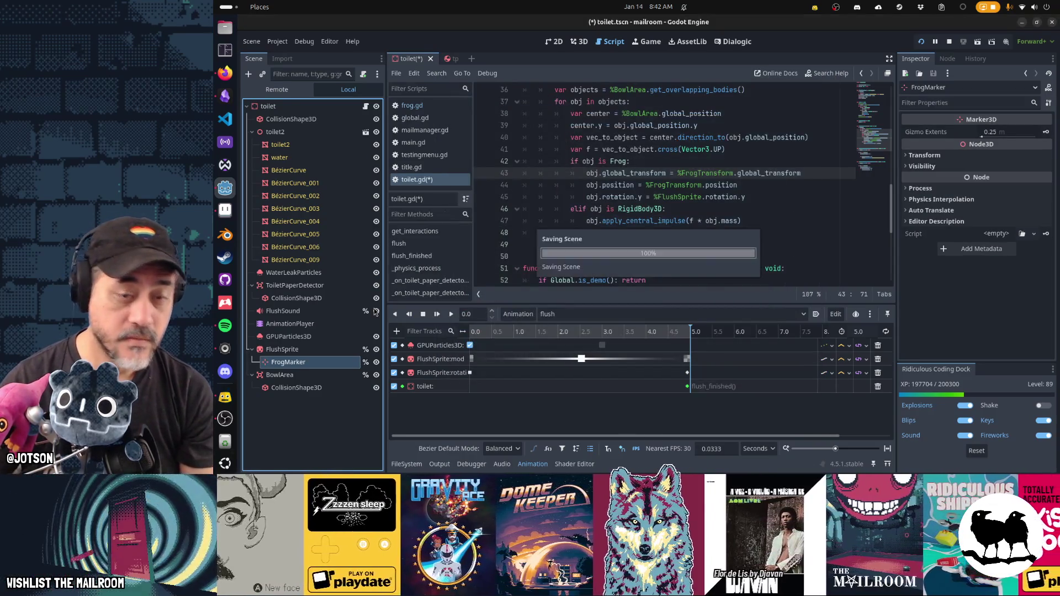
- Point line 43 at %FrogMarker, delete the position and rotation copy lines, and save toilet.gd
double_click(720, 173)
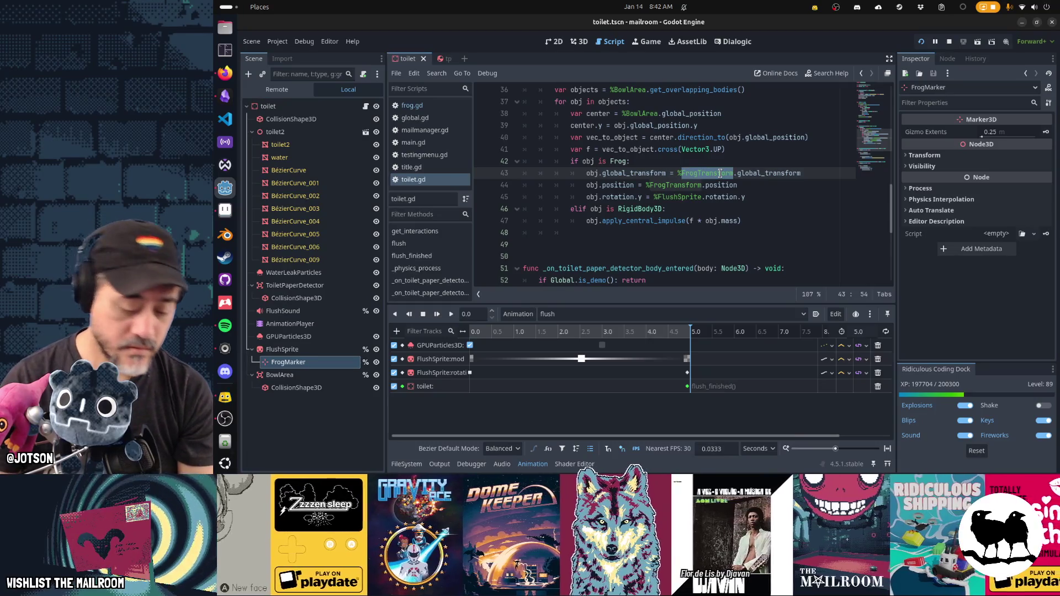
type("FrogMarker")
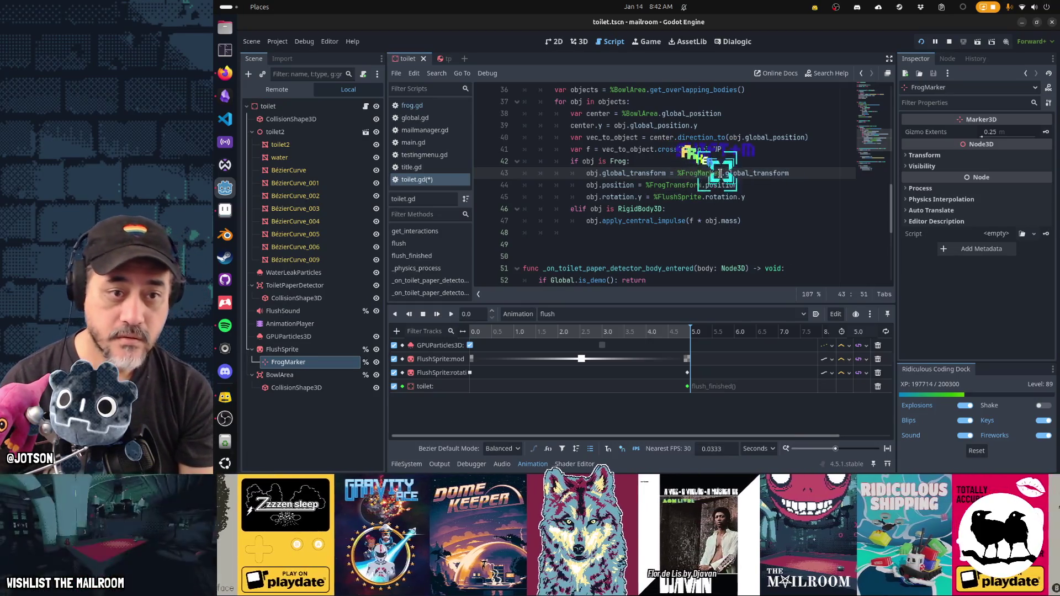
key("Down")
key("shift+Down")
key("shift+Down")
key("Delete")
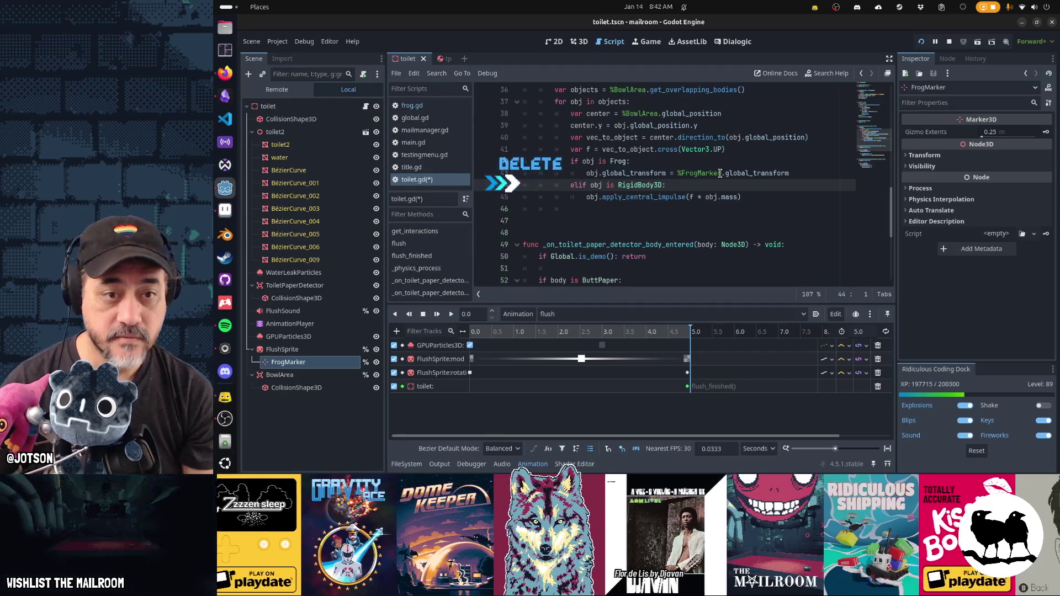
key("ctrl+s")
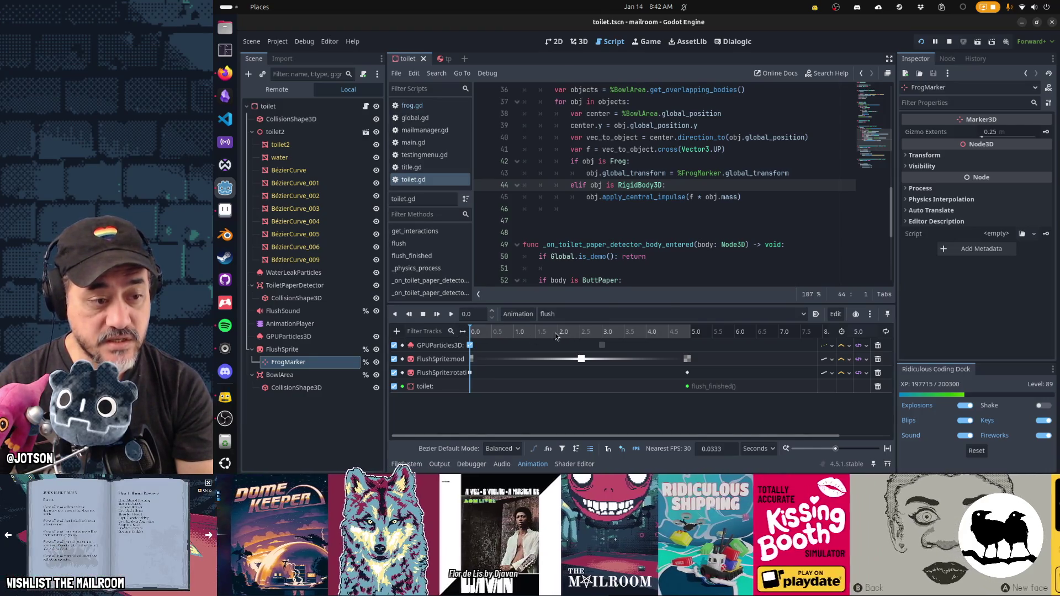
key("ctrl+F2")
- Create a FrogMarker position track keyed at 0, 2.5 and 5.0 seconds
left_click(977, 155)
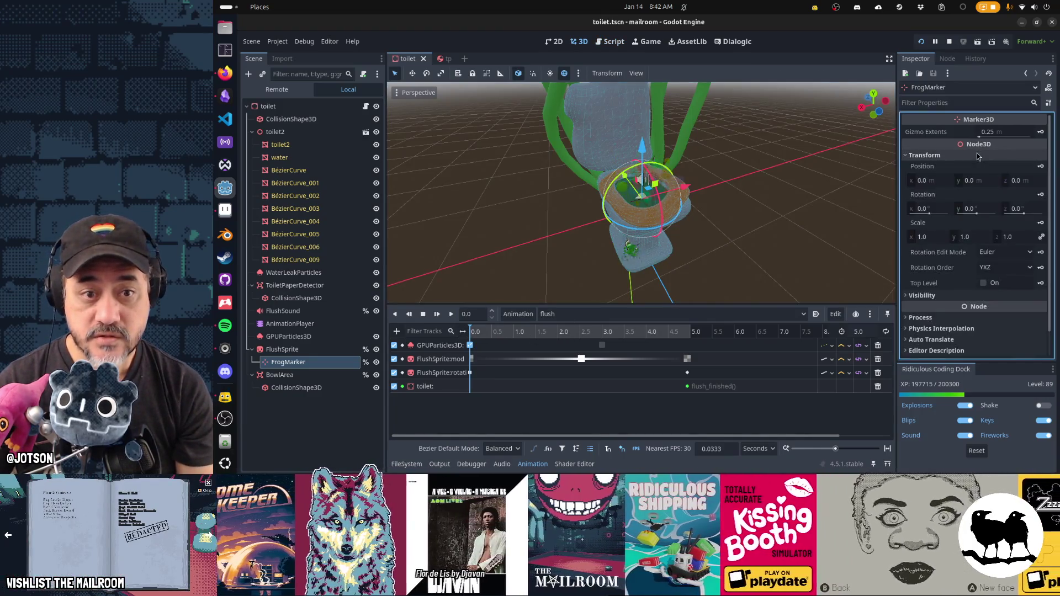
left_click(1041, 167)
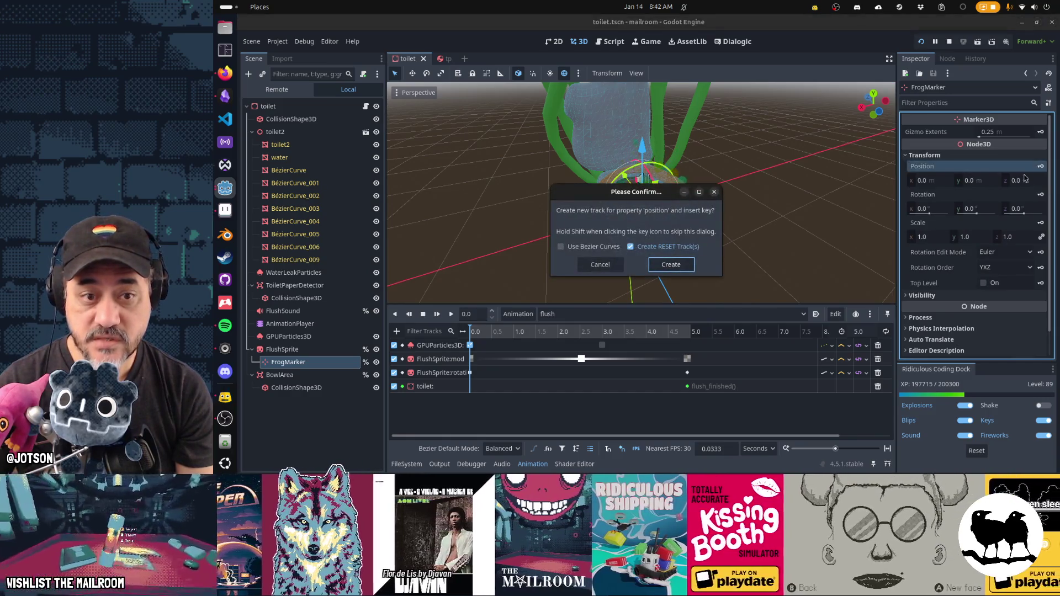
left_click(669, 264)
left_click(580, 330)
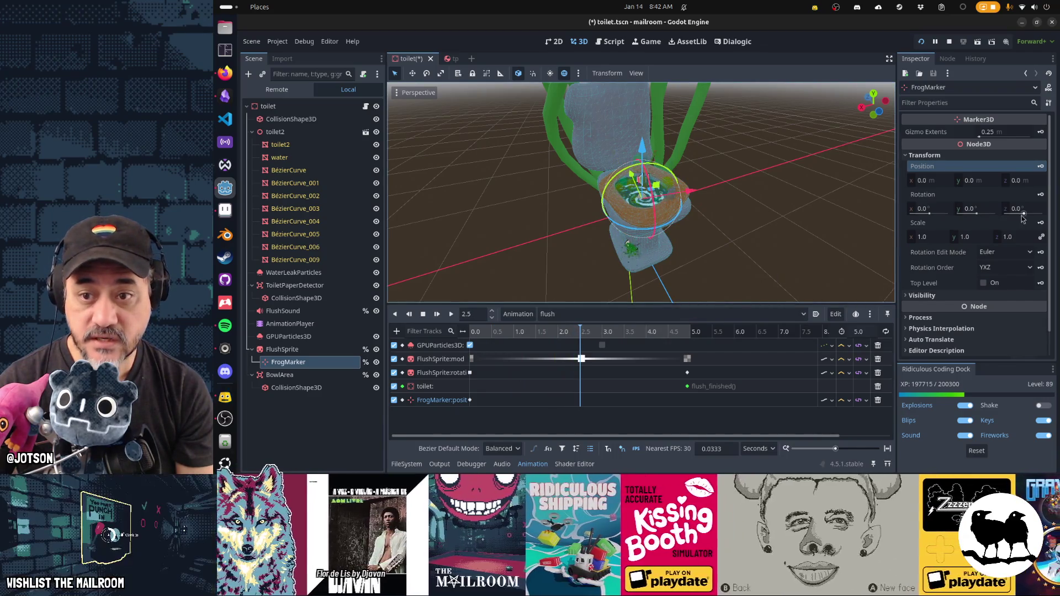
left_click(1040, 166)
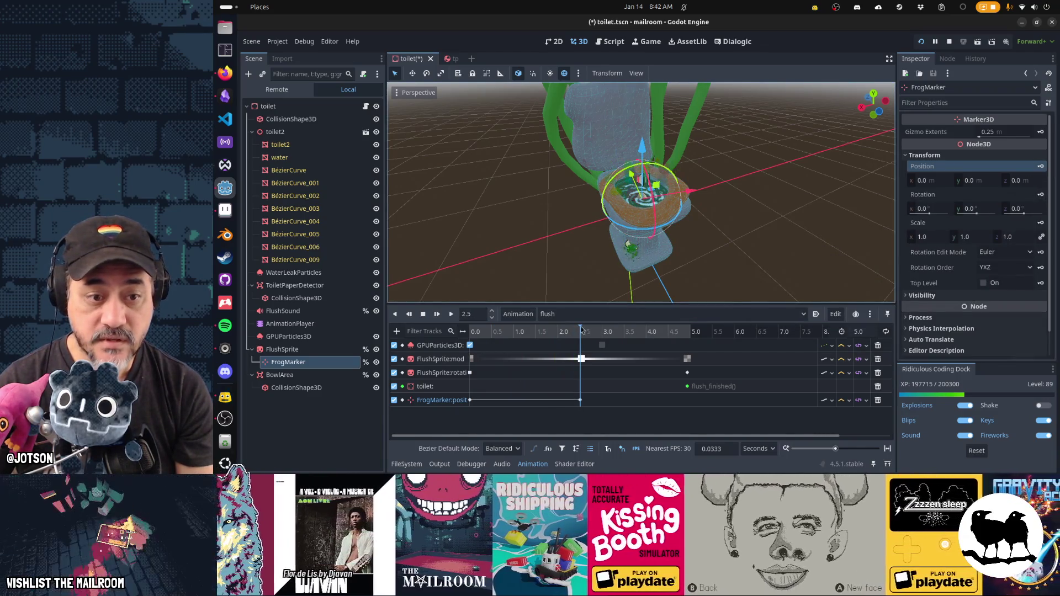
left_click(690, 331)
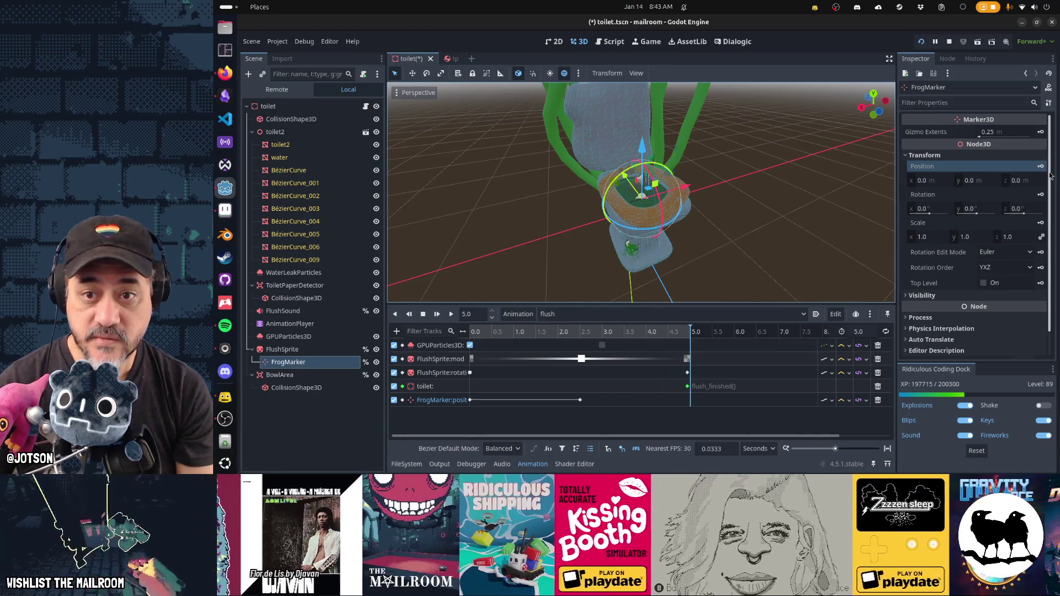
left_click(1042, 167)
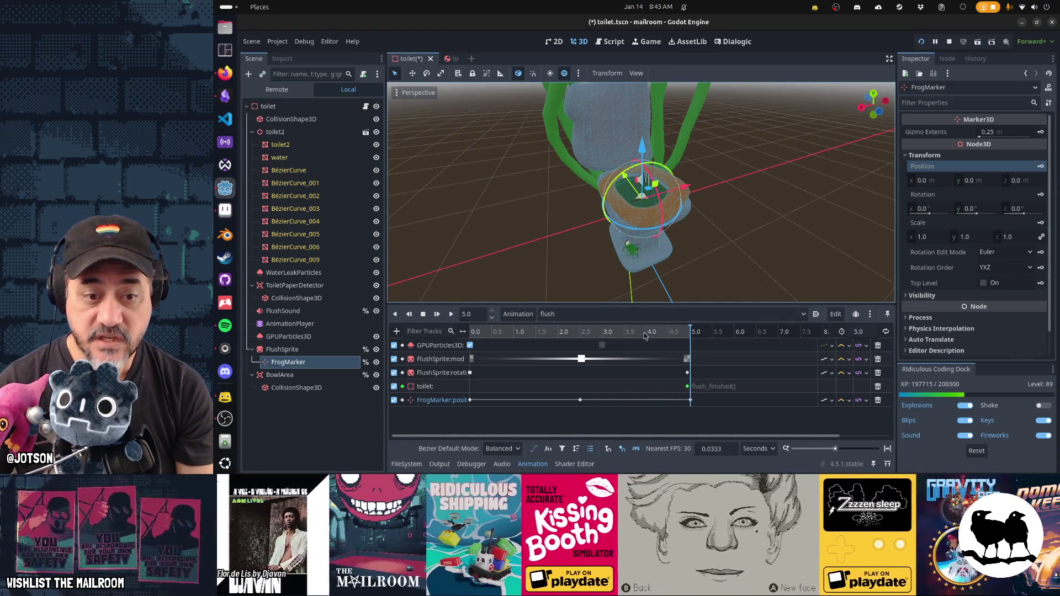
- Lower FrogMarker to z -0.524 and key that position at 3.83 seconds
left_click(639, 332)
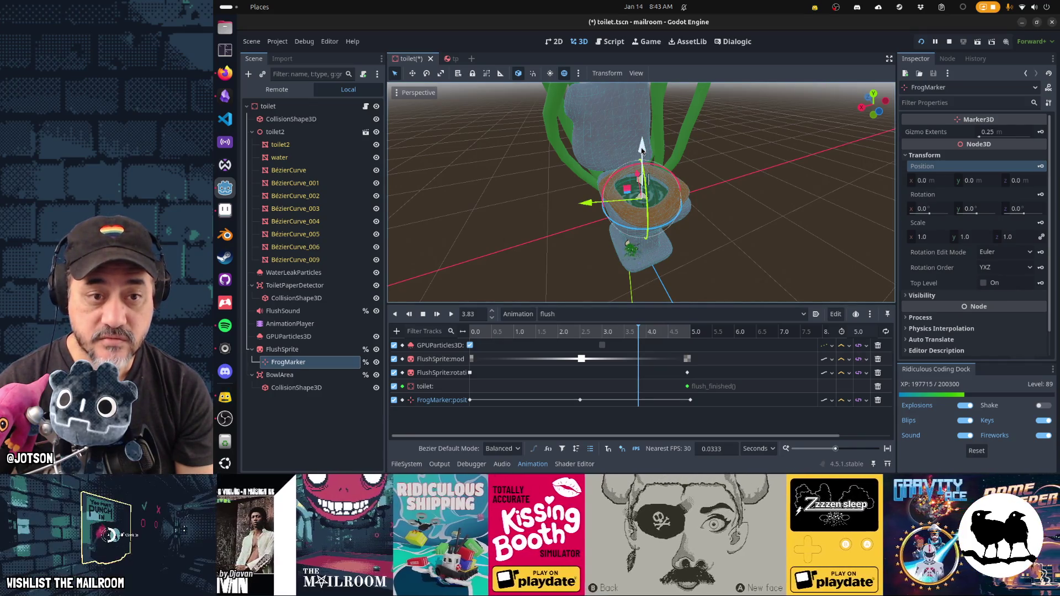
left_click_drag(642, 149, 641, 165)
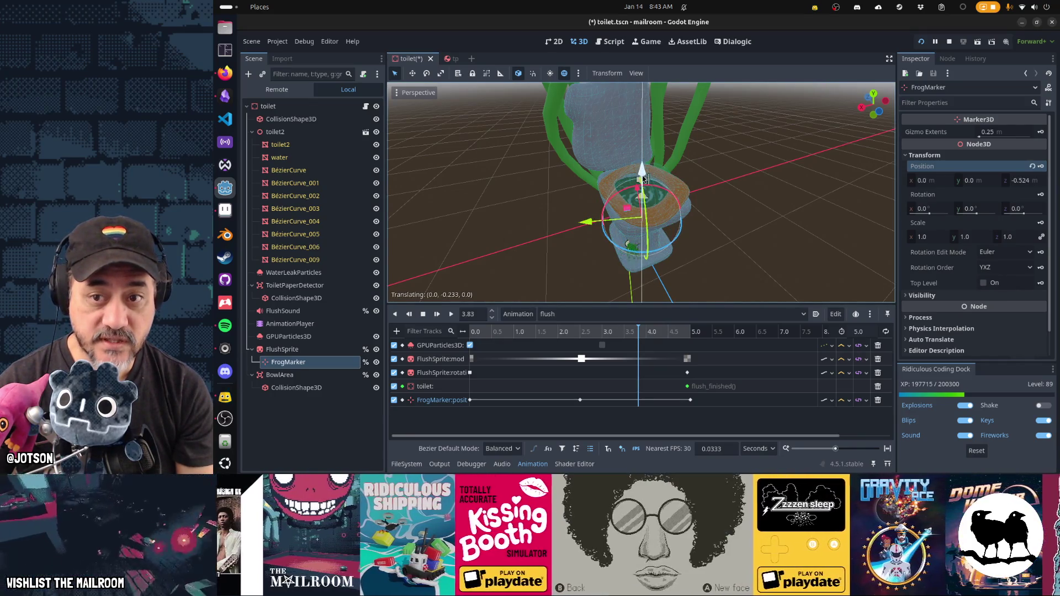
left_click(1041, 167)
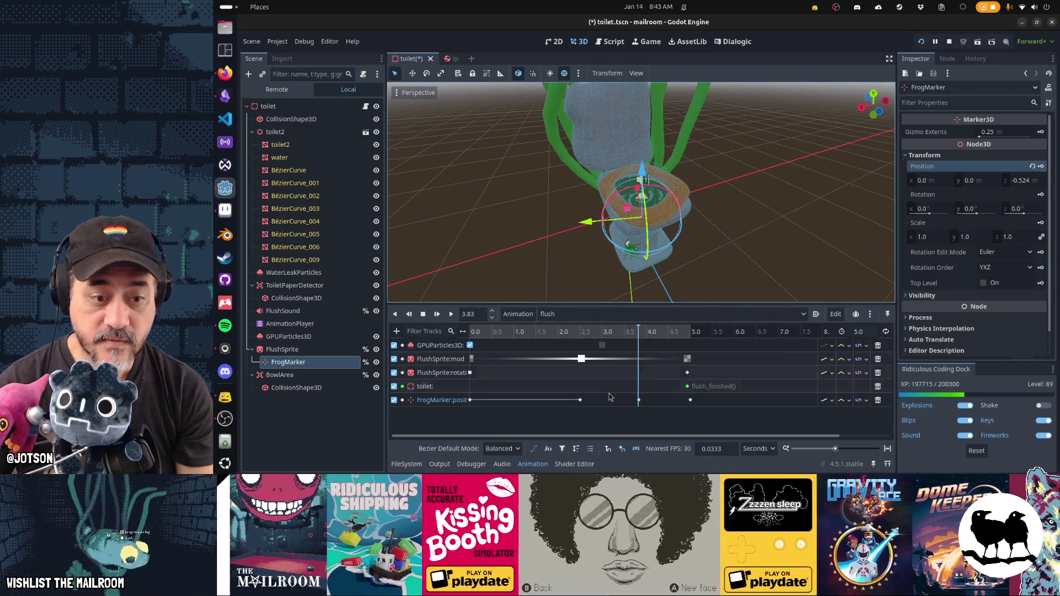
left_click(580, 400)
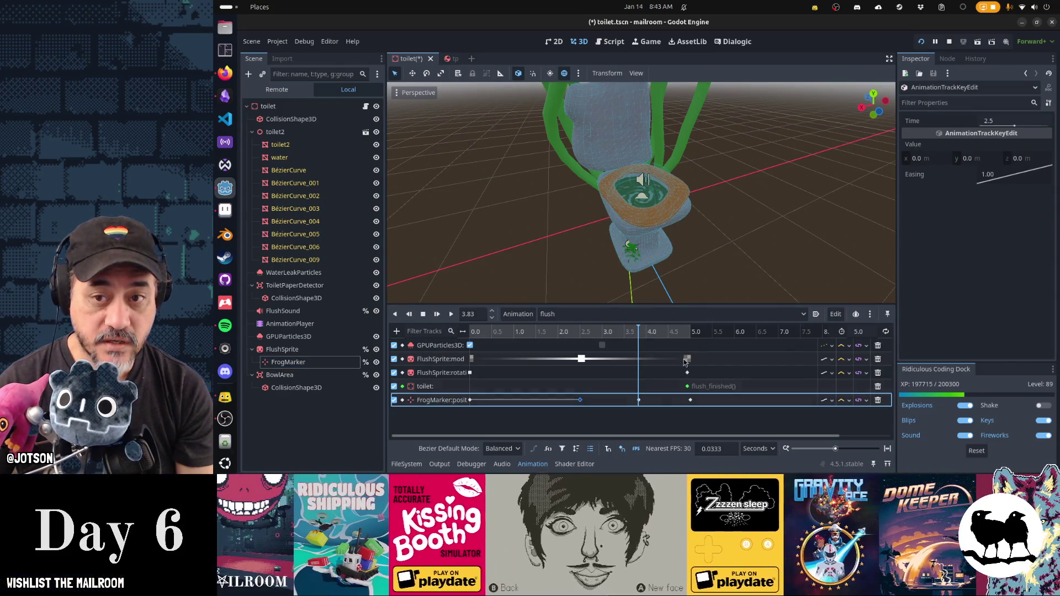
- Give the 2.5 s and 3.83 s position keys Ease In-Out easing (-2.00) and save the scene
right_click(1022, 177)
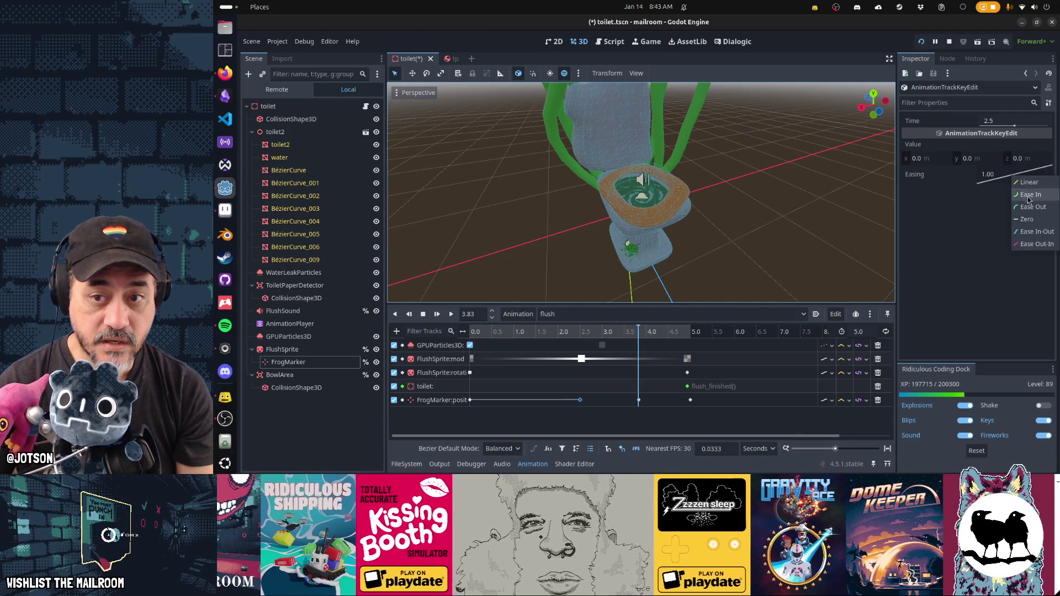
left_click(1036, 231)
left_click(639, 400)
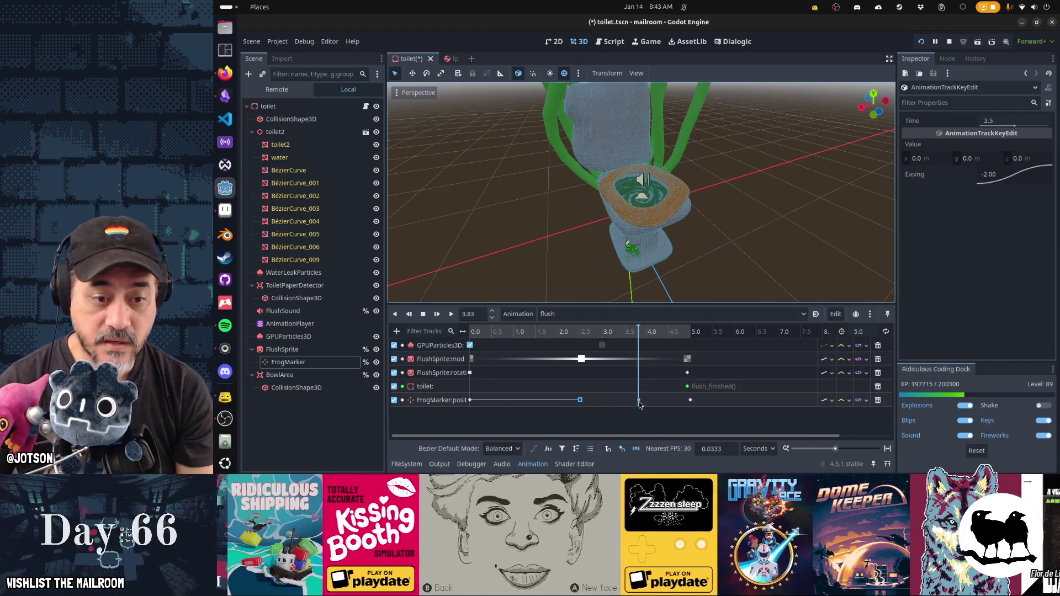
right_click(1010, 177)
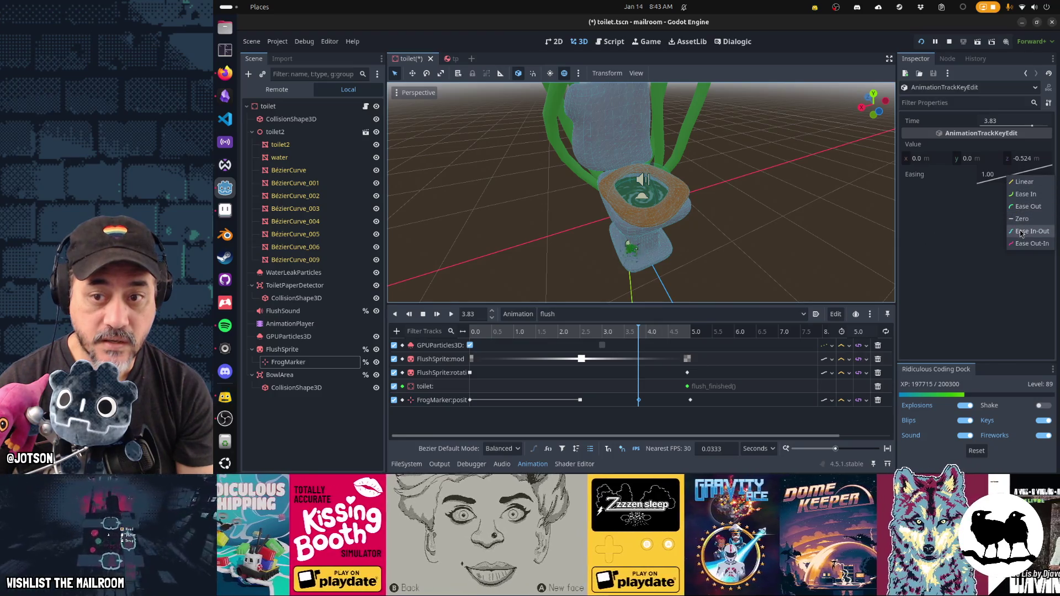
left_click(1033, 231)
key("ctrl+s")
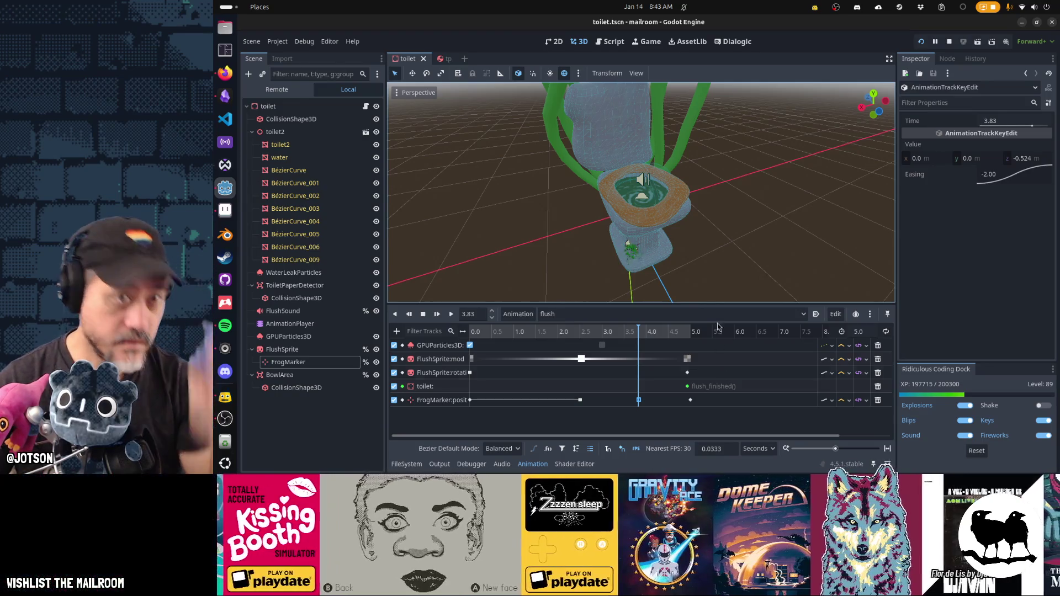
key("F8")
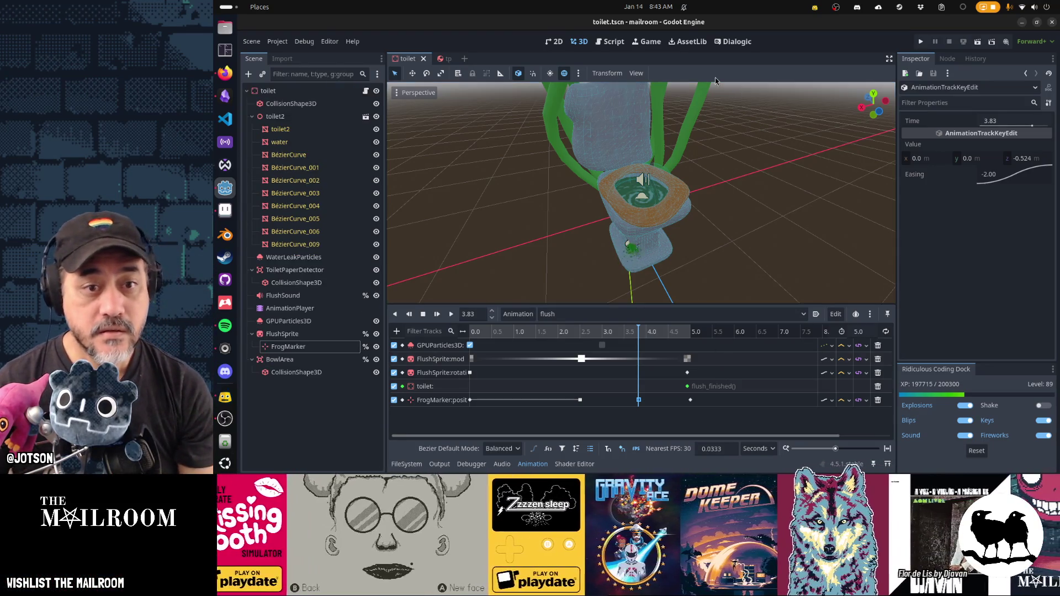
- Run the game, trigger a test flush, pause, then inspect FrogMarker's and FlushSprite's properties
key("F5")
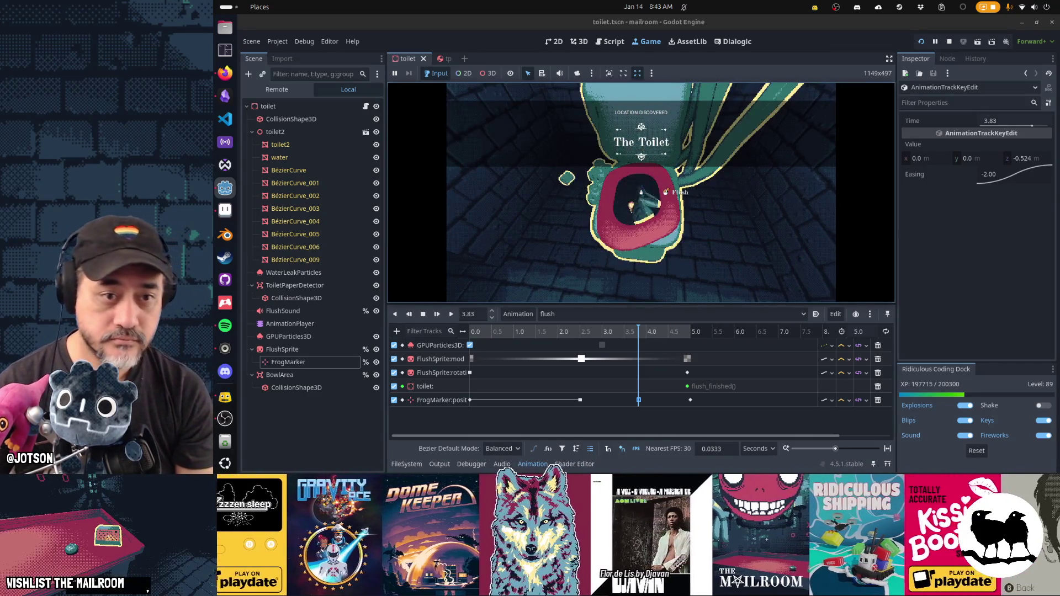
left_click(642, 156)
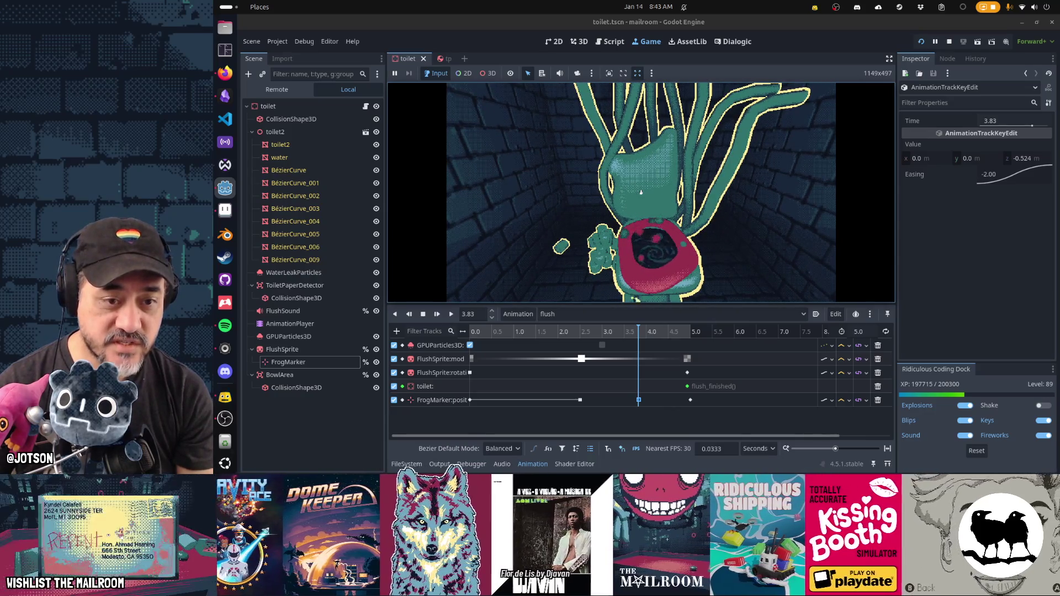
key("Escape")
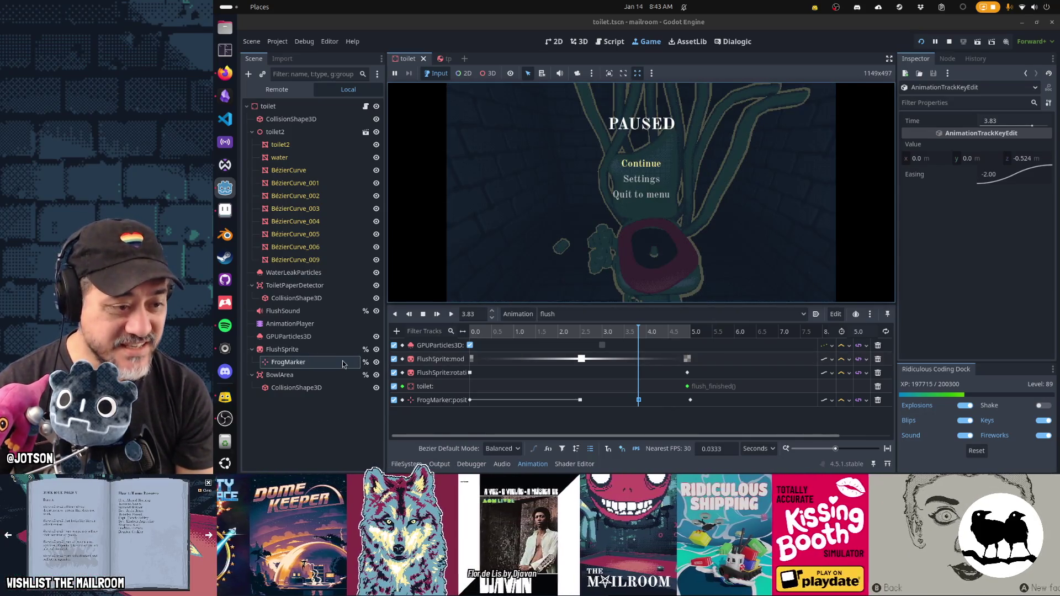
left_click(343, 364)
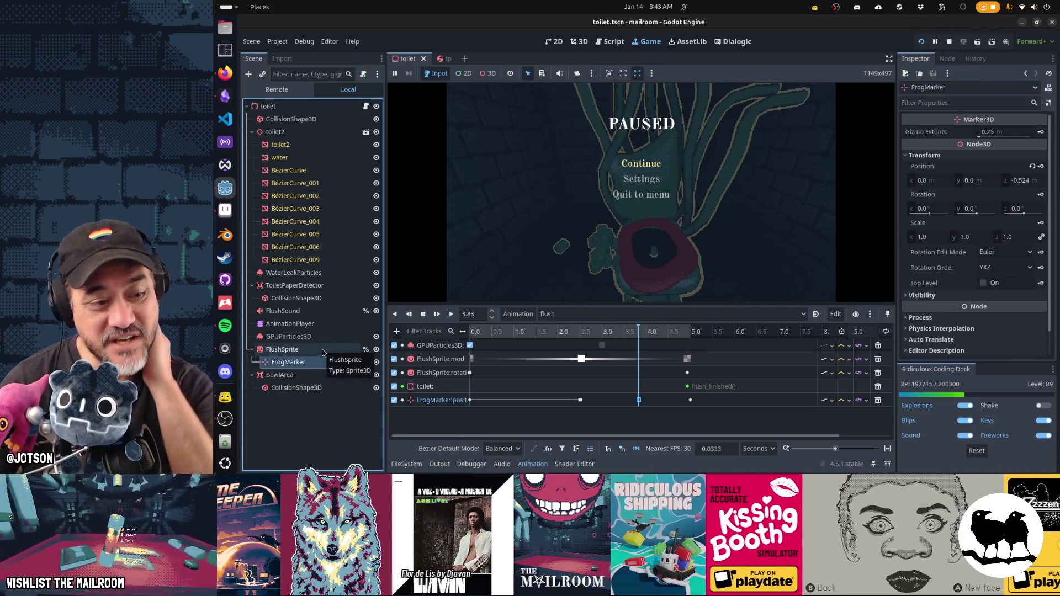
left_click(323, 351)
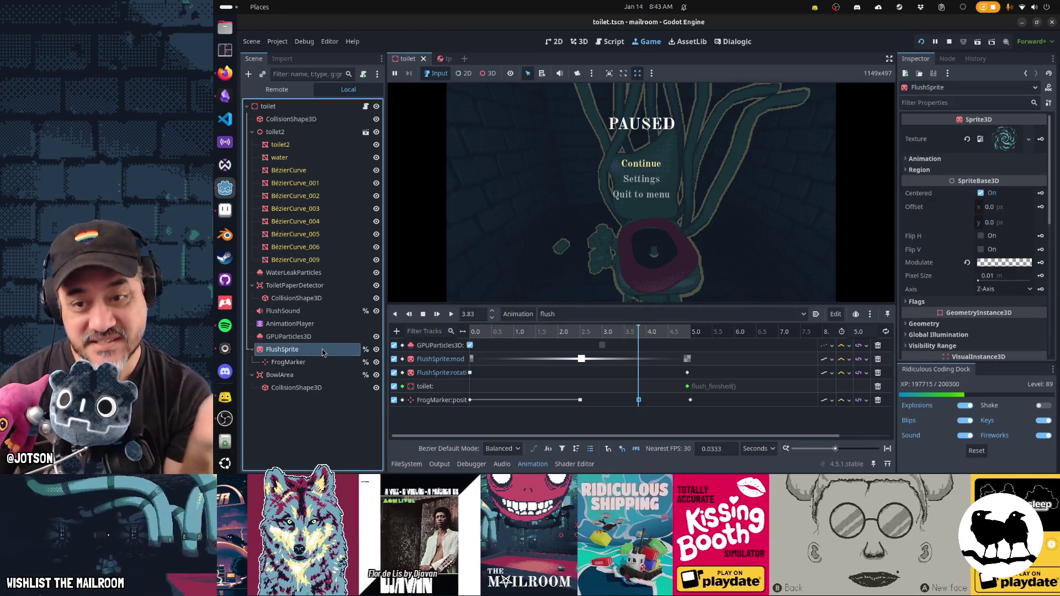
scroll(955, 190, "down", 5)
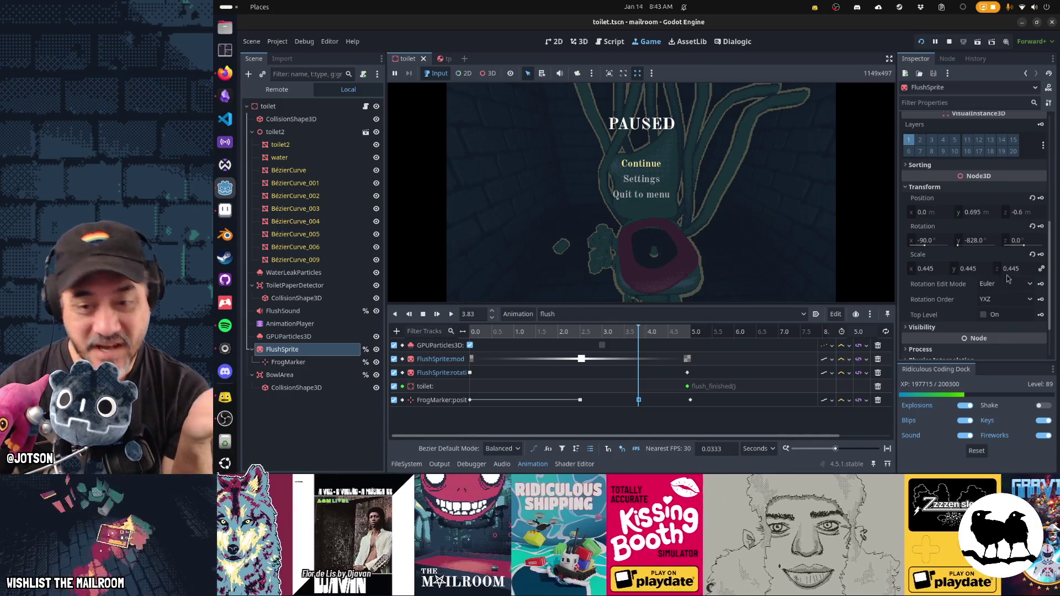
mouse_move(972, 283)
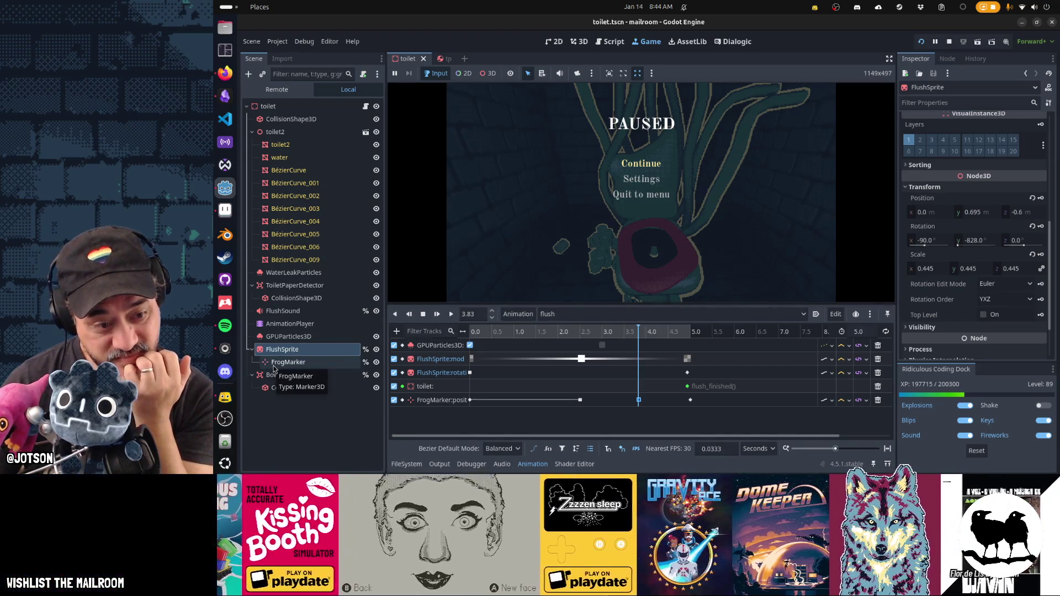
- Move FrogMarker out from under FlushSprite and rewind the flush animation to 0.0 seconds
left_click_drag(289, 365, 291, 372)
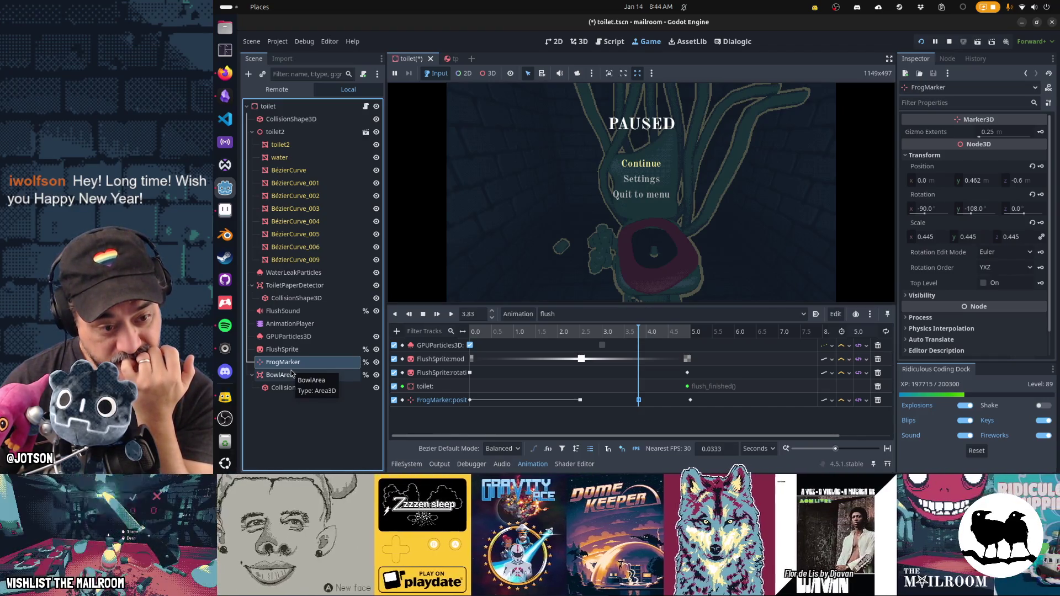
left_click_drag(494, 333, 439, 337)
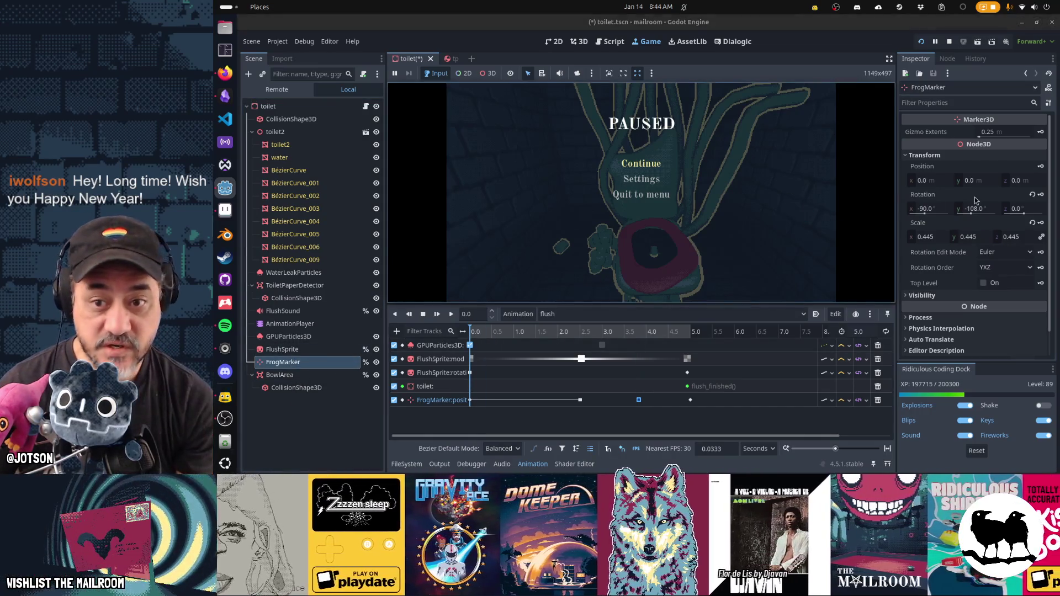
left_click(933, 208)
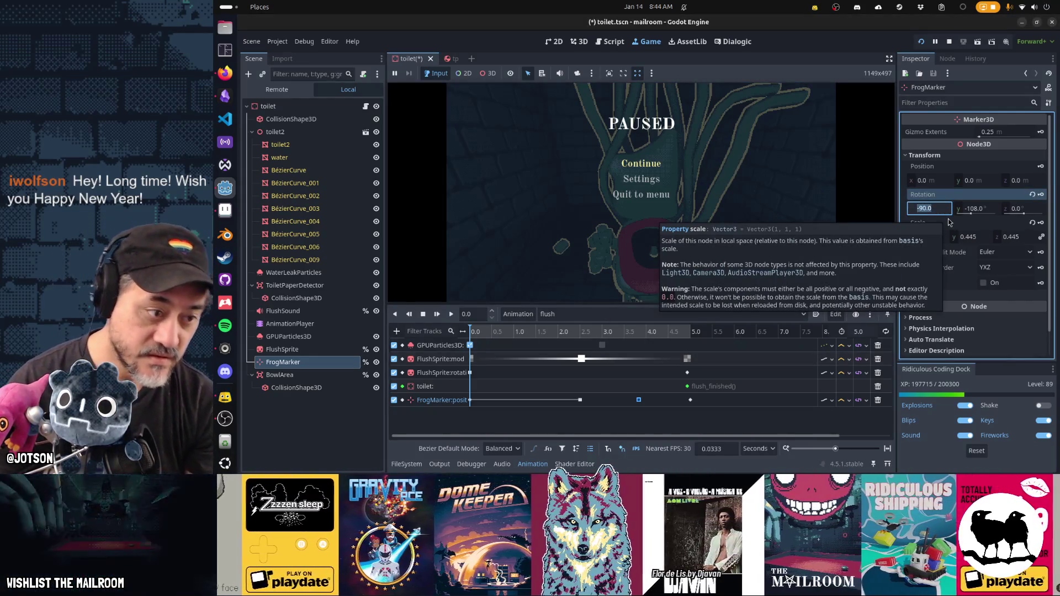
left_click(324, 350)
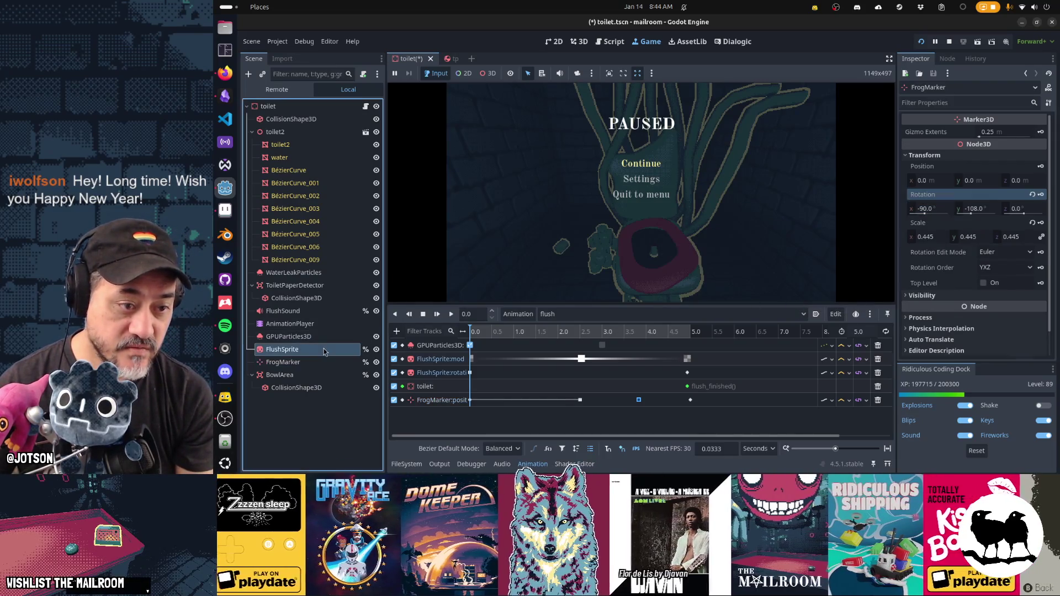
left_click(324, 362)
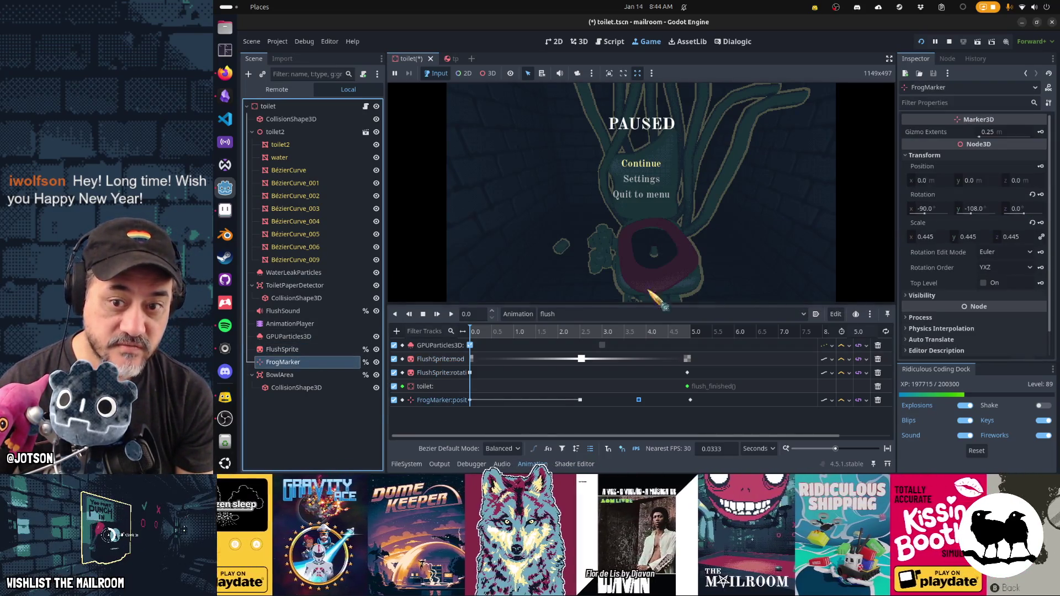
- Reset FrogMarker's rotation x, y and z to 0 and return to the 3D view
left_click(934, 210)
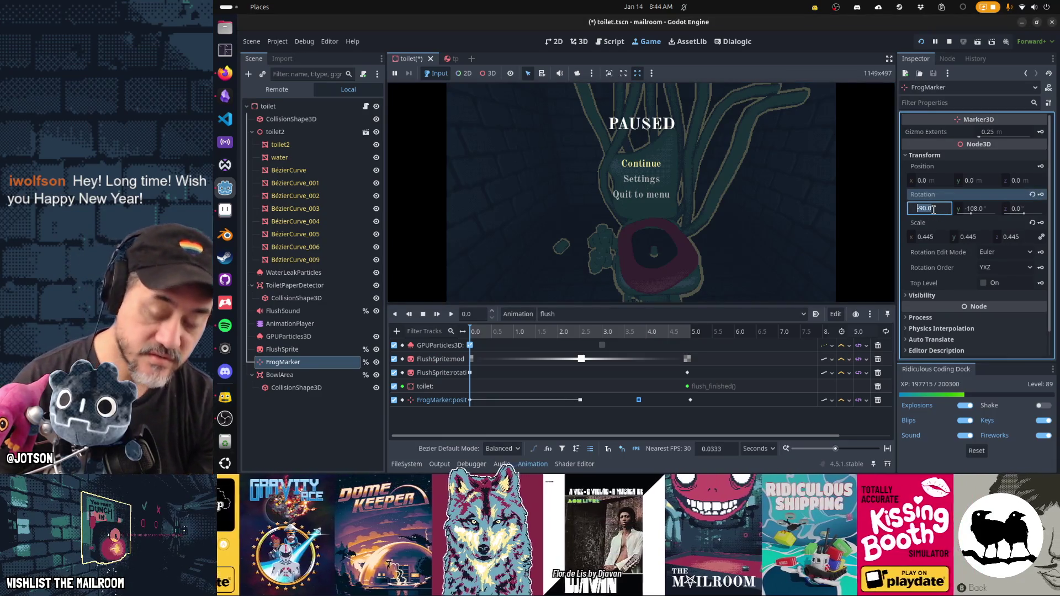
type("0")
key("Tab")
type("0")
key("Tab")
key("Return")
left_click(587, 41)
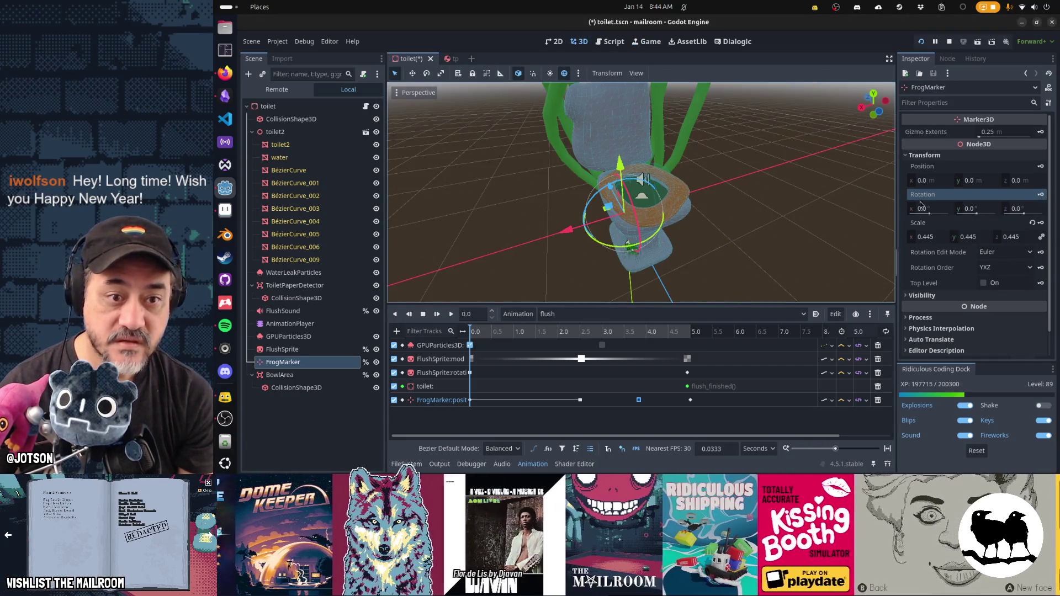
- Try parenting FrogMarker under FlushSprite and copy FlushSprite's 0.695 y position
left_click_drag(718, 237, 817, 221)
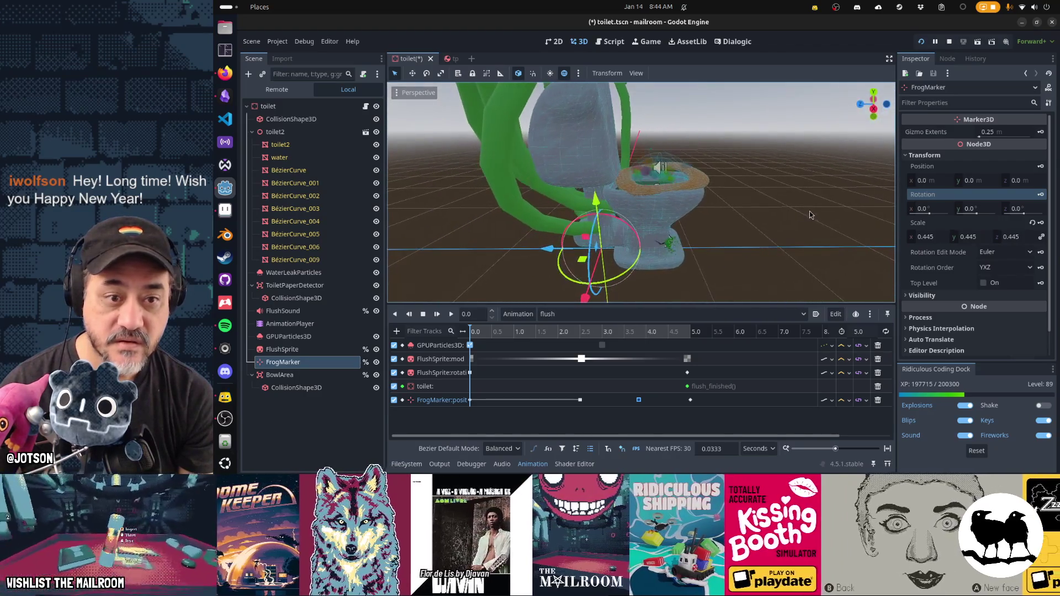
left_click_drag(322, 363, 324, 354)
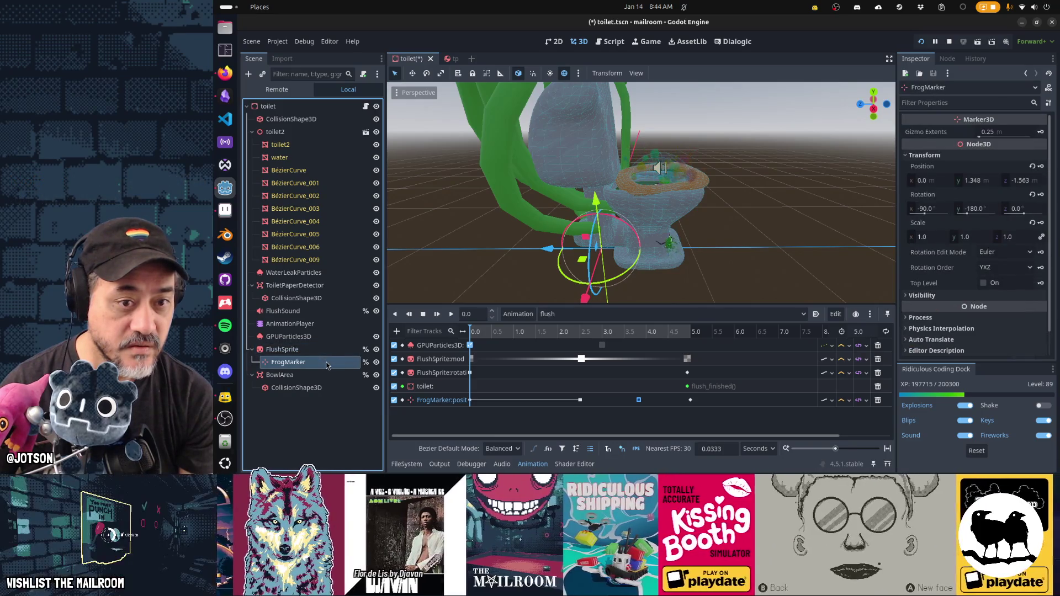
left_click(318, 354)
left_click(315, 363)
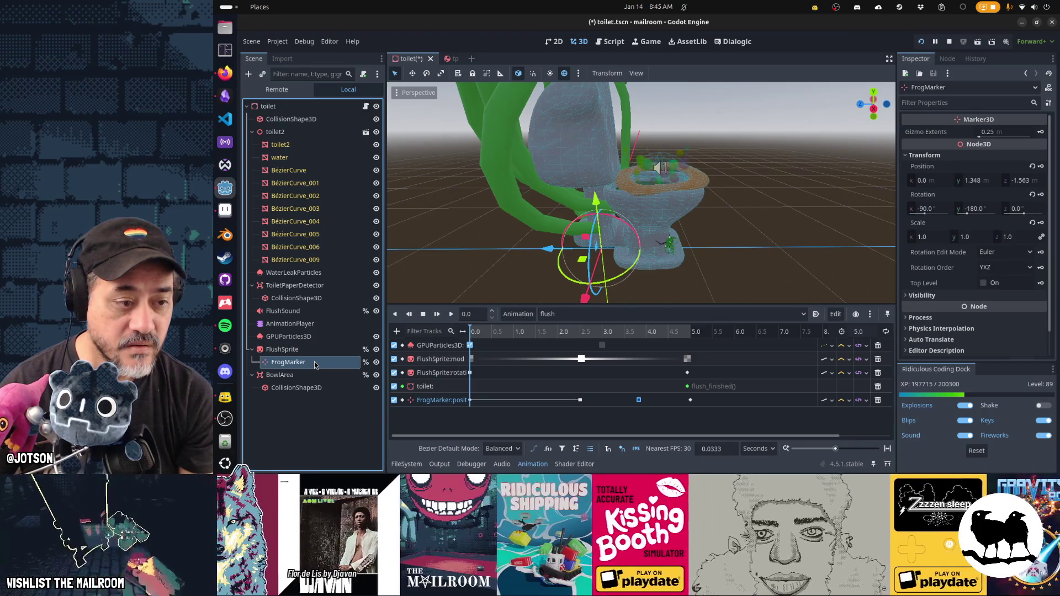
left_click_drag(316, 365, 304, 354)
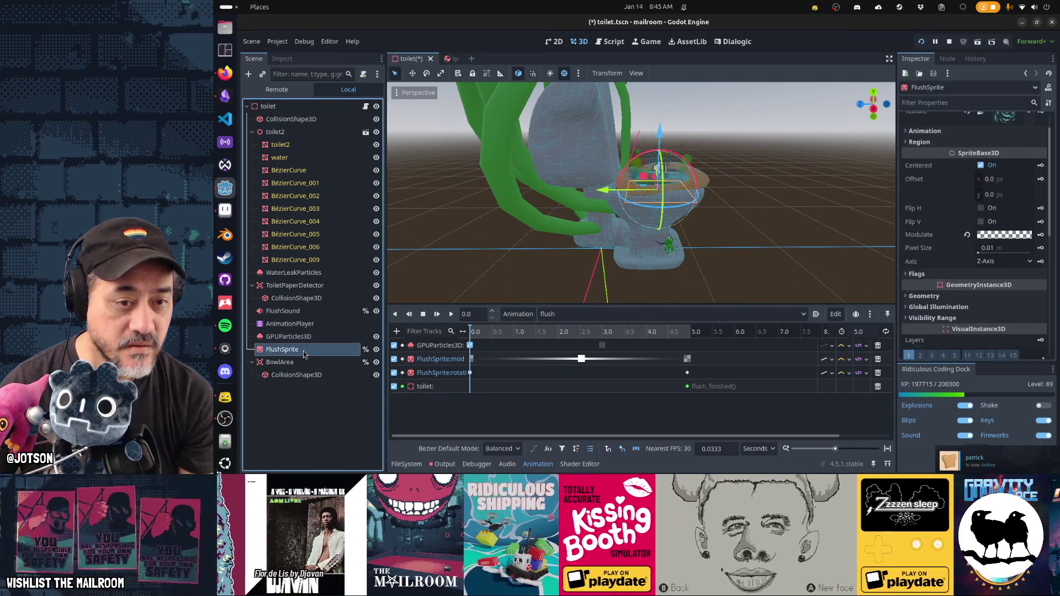
left_click(305, 354)
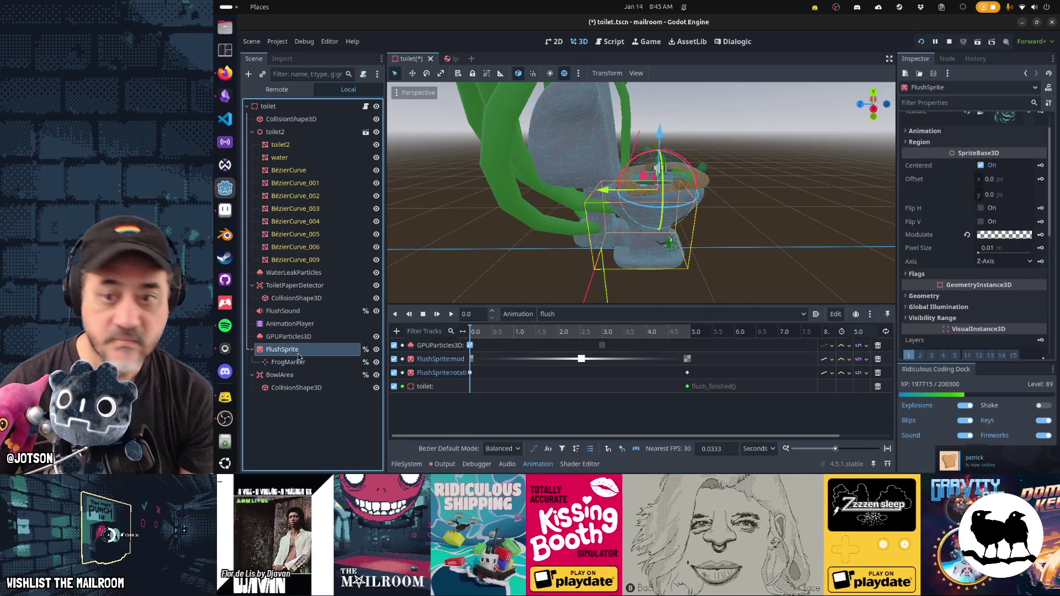
scroll(960, 256, "down", 5)
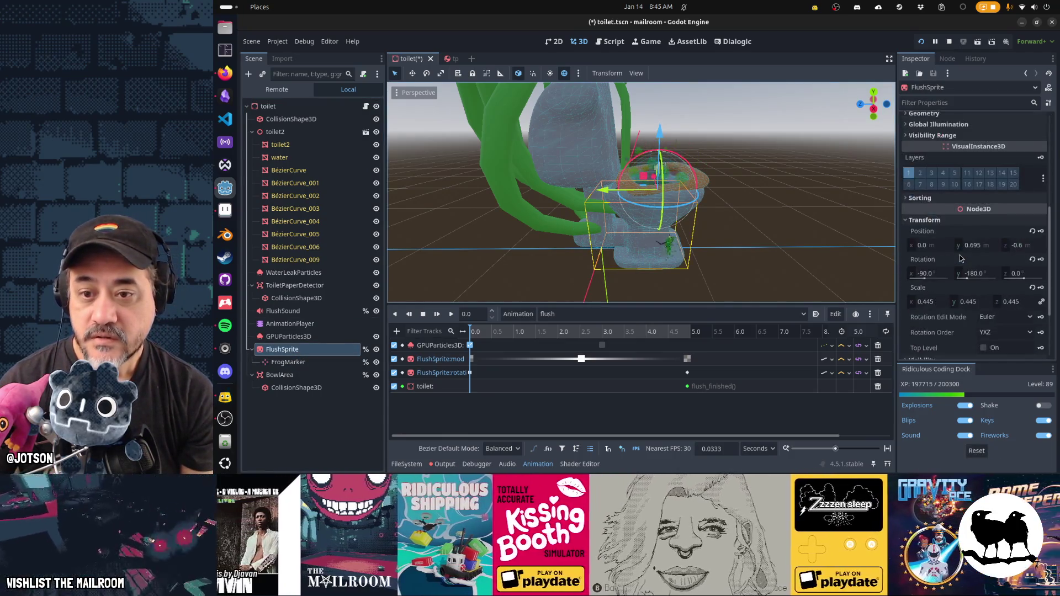
left_click(985, 246)
key("Return")
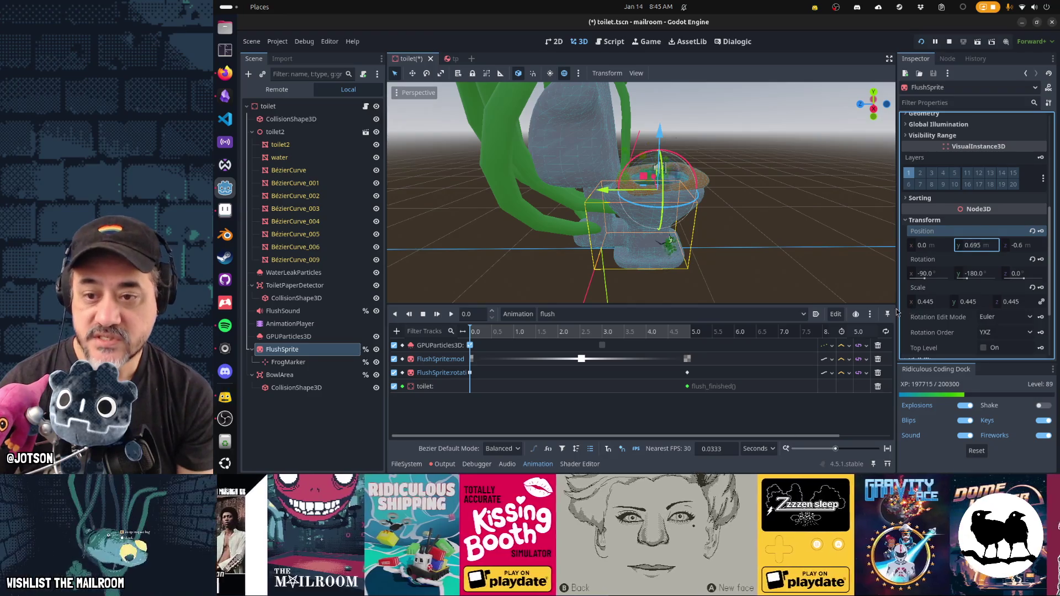
- Set FrogMarker's position to y 0.695 and z -0.6
left_click(311, 364)
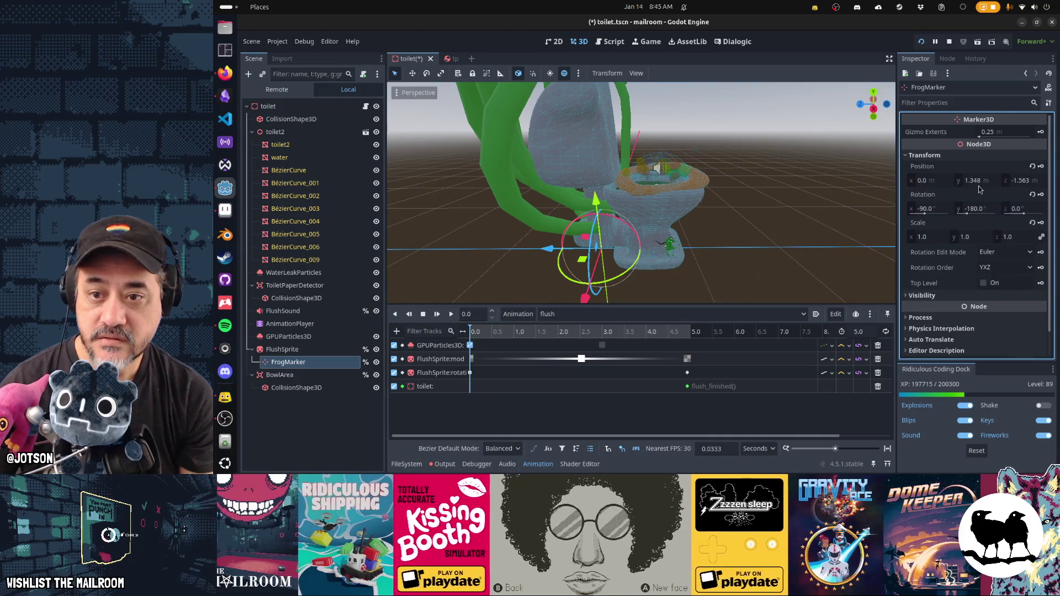
left_click(981, 183)
type("0.695")
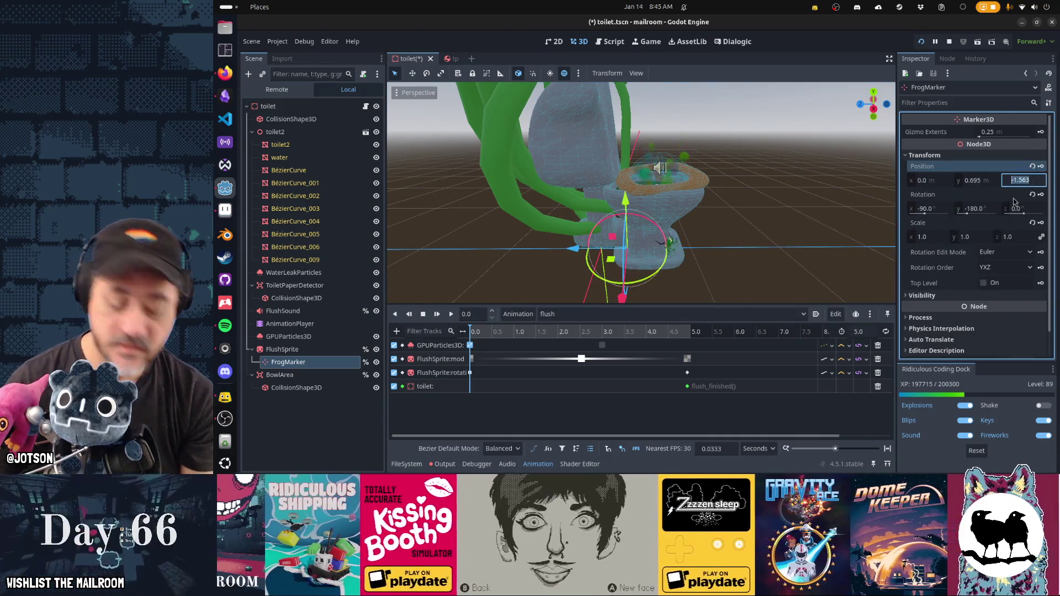
key("Tab")
type("-0.6")
key("Return")
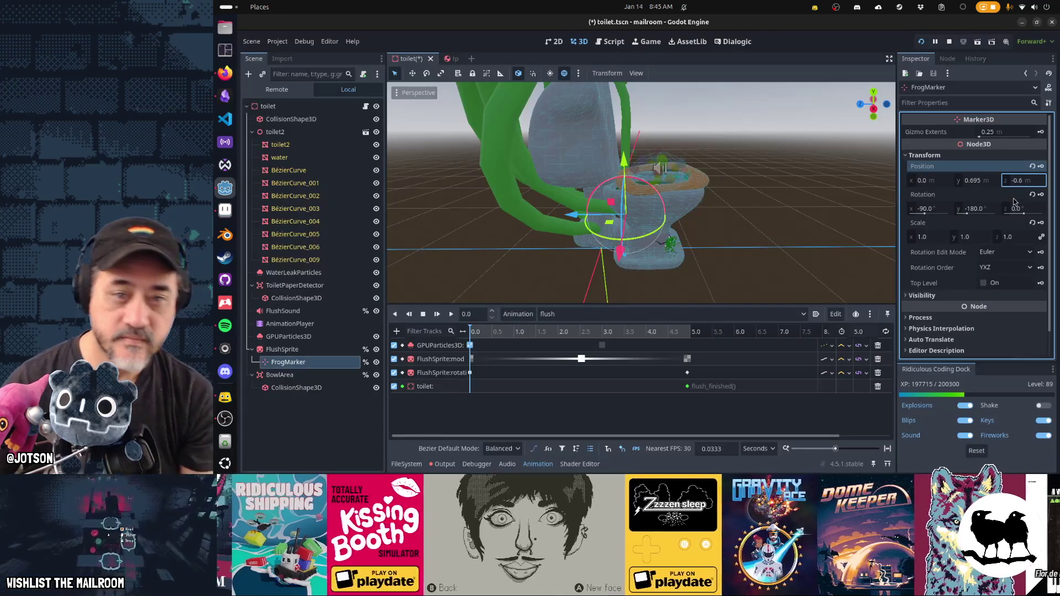
- Move FrogMarker back out from under FlushSprite, re-enter y 0.695 and z -0.6, and save
left_click_drag(301, 360, 302, 374)
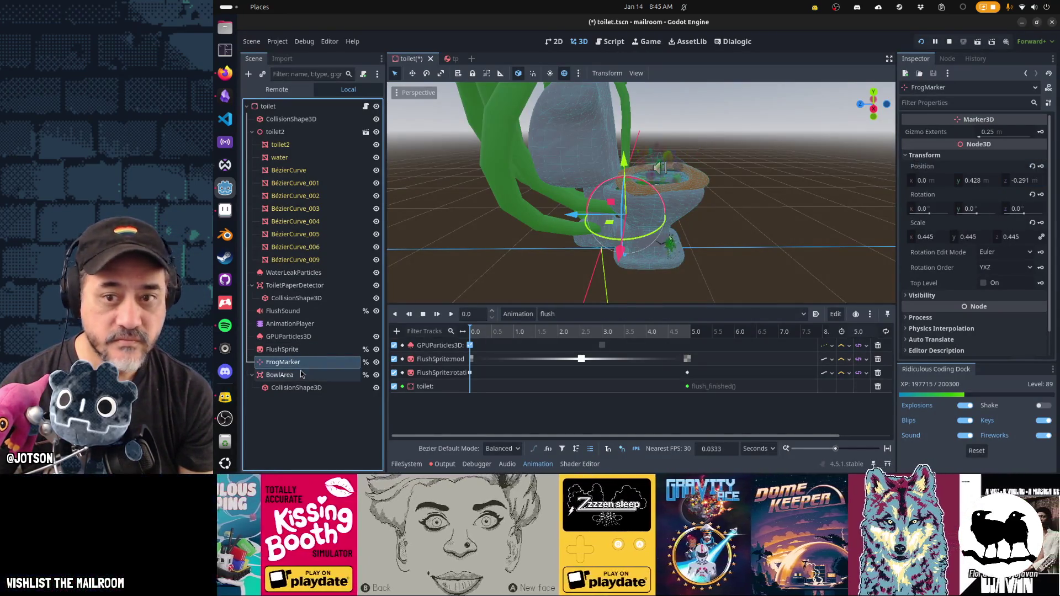
left_click(976, 181)
type("0.695")
key("Tab")
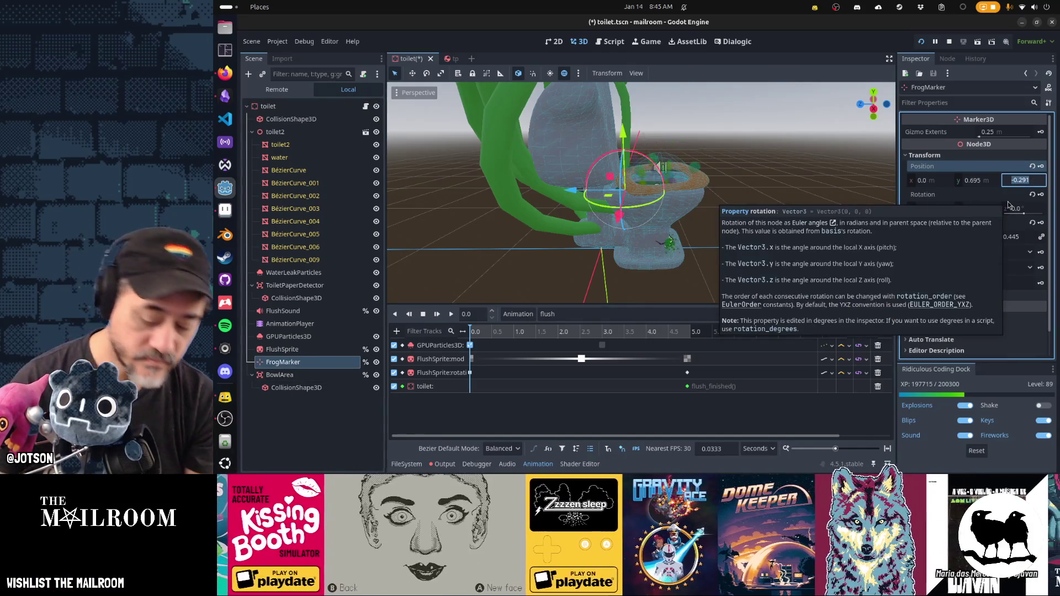
type("-0.6")
key("Return")
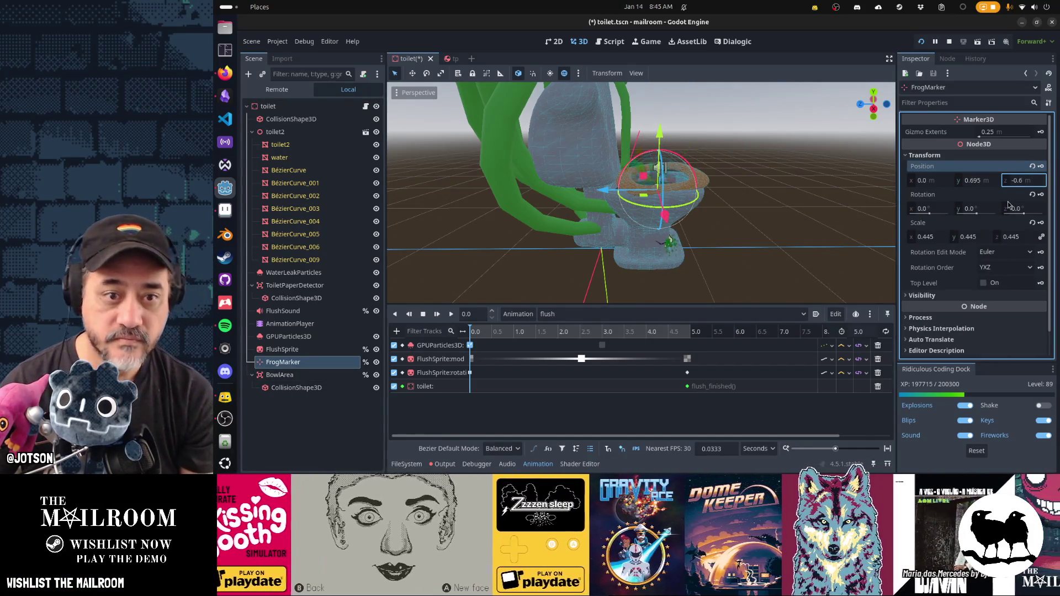
key("ctrl+s")
left_click_drag(788, 240, 721, 268)
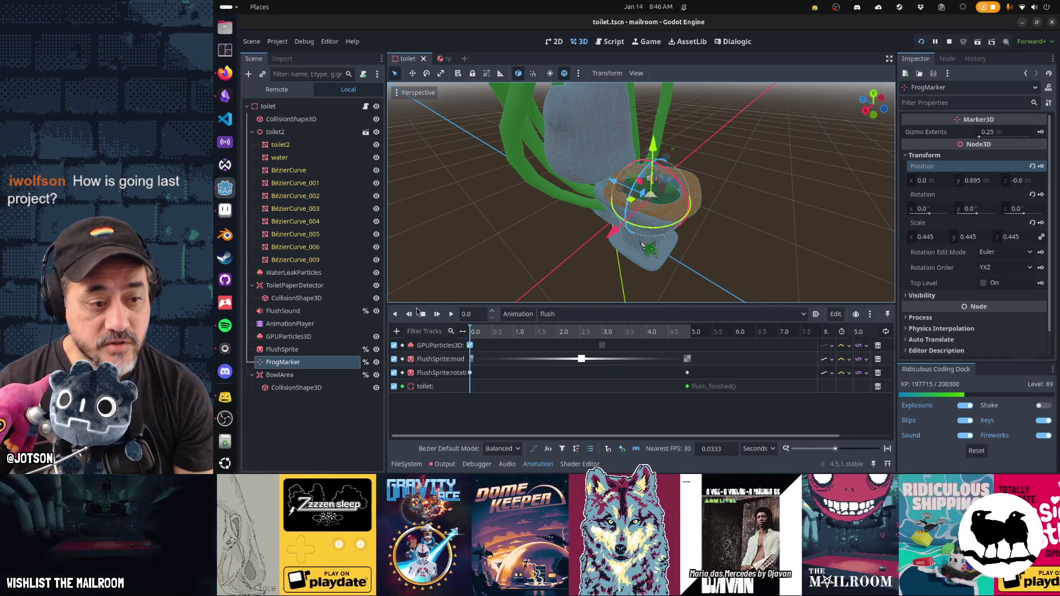
- Create a FrogMarker rotation track with keys at 0 and 5 seconds
left_click(1041, 196)
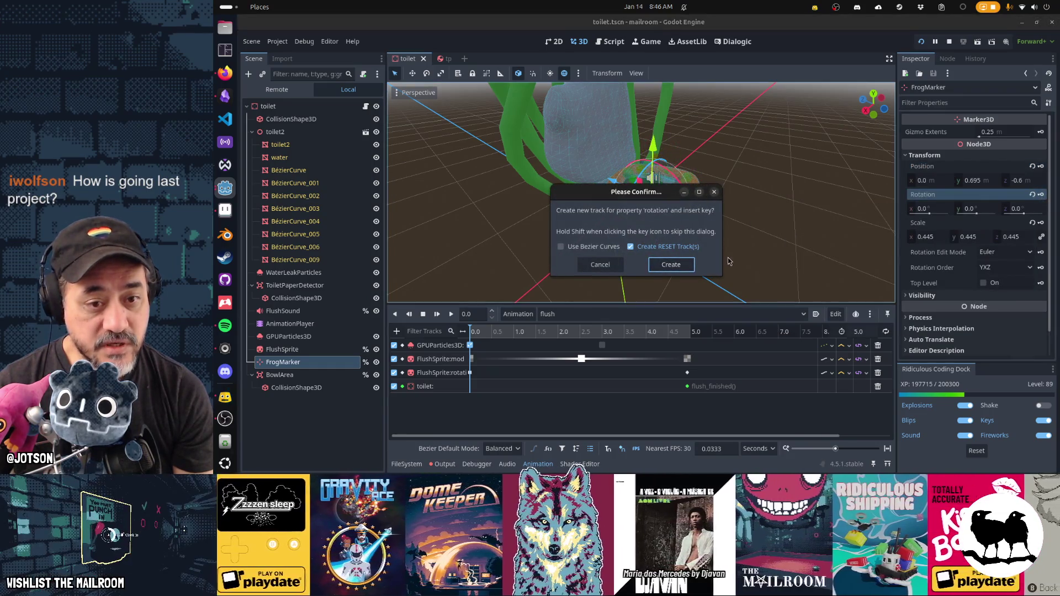
left_click(687, 266)
left_click(690, 331)
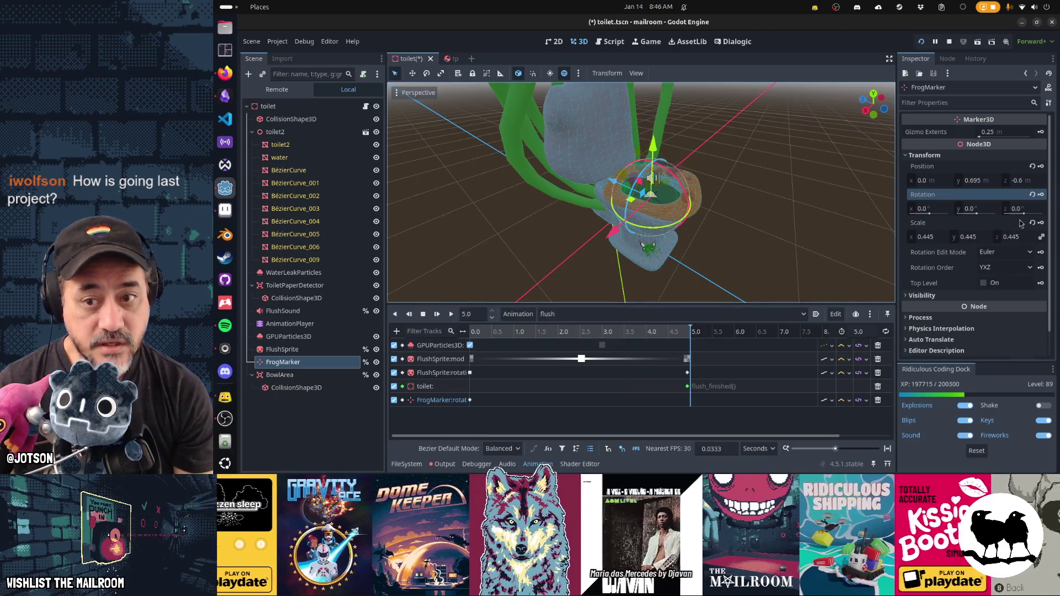
left_click(1041, 195)
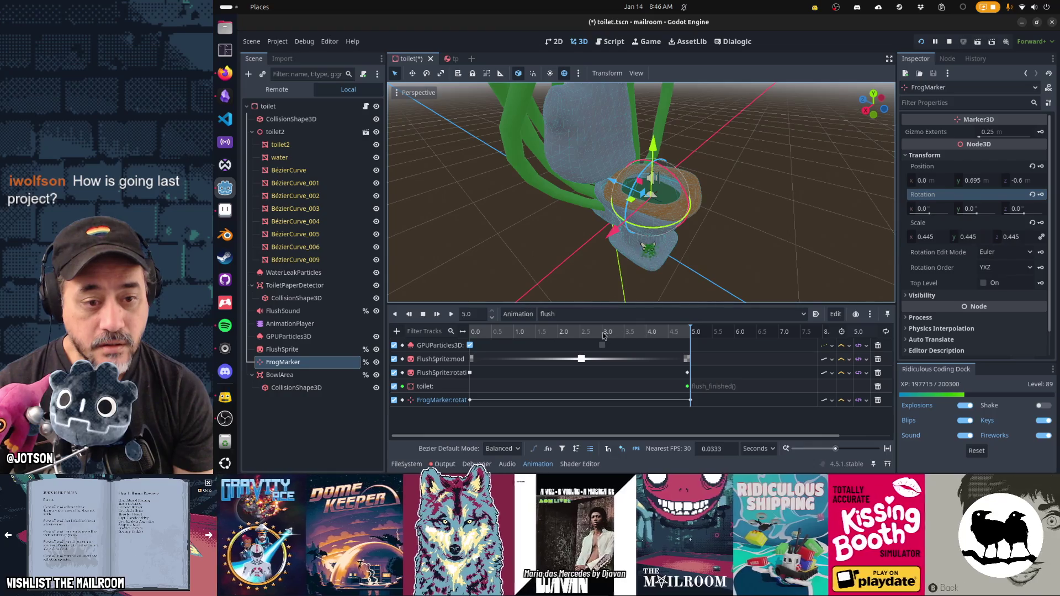
- Set the 0 s rotation key's y to -180 and the 5 s key's y to -900
left_click(471, 374)
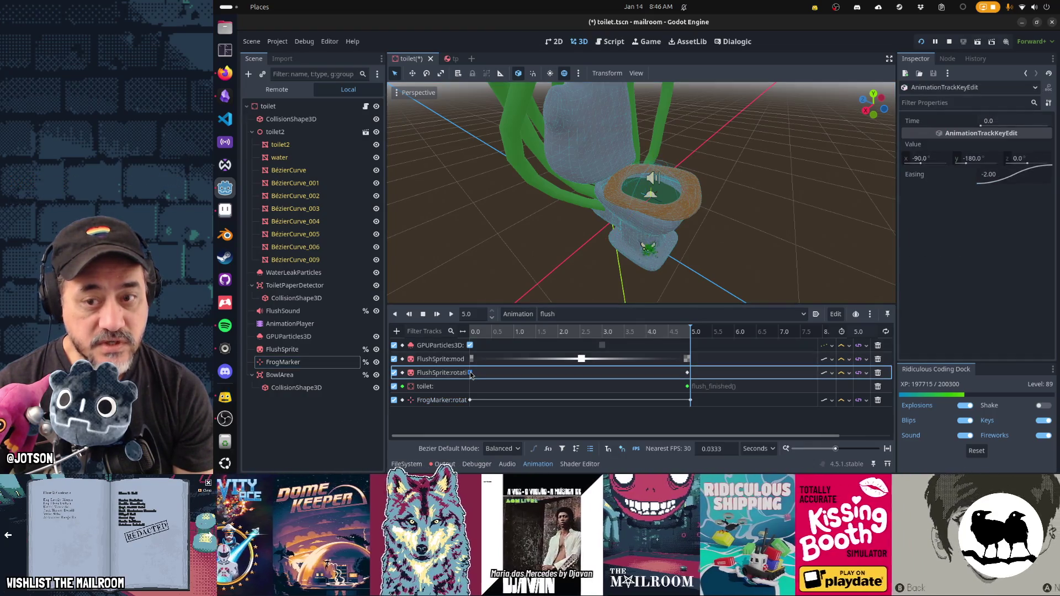
left_click(976, 159)
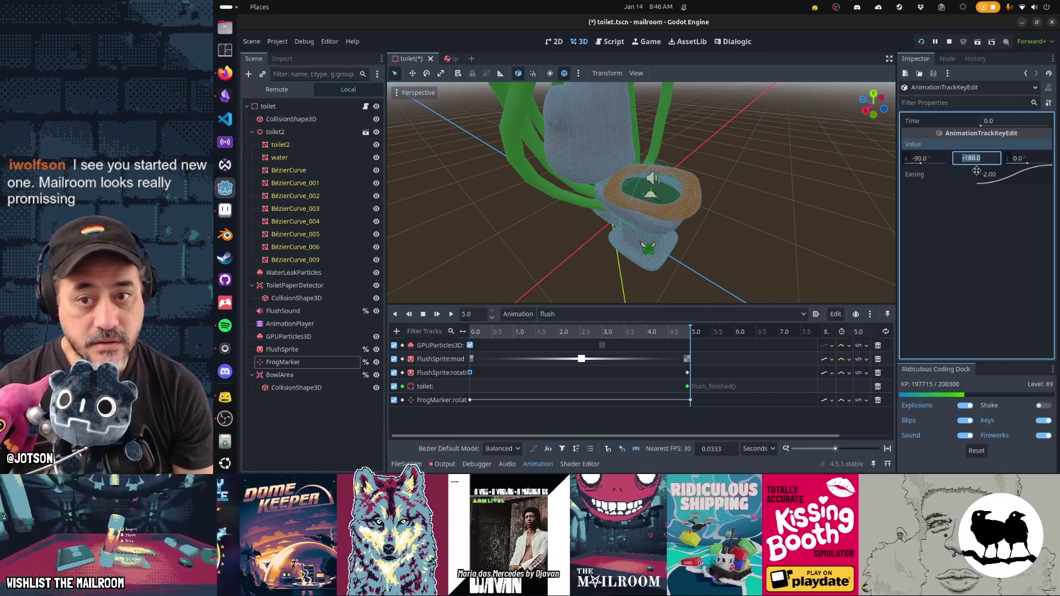
left_click(471, 401)
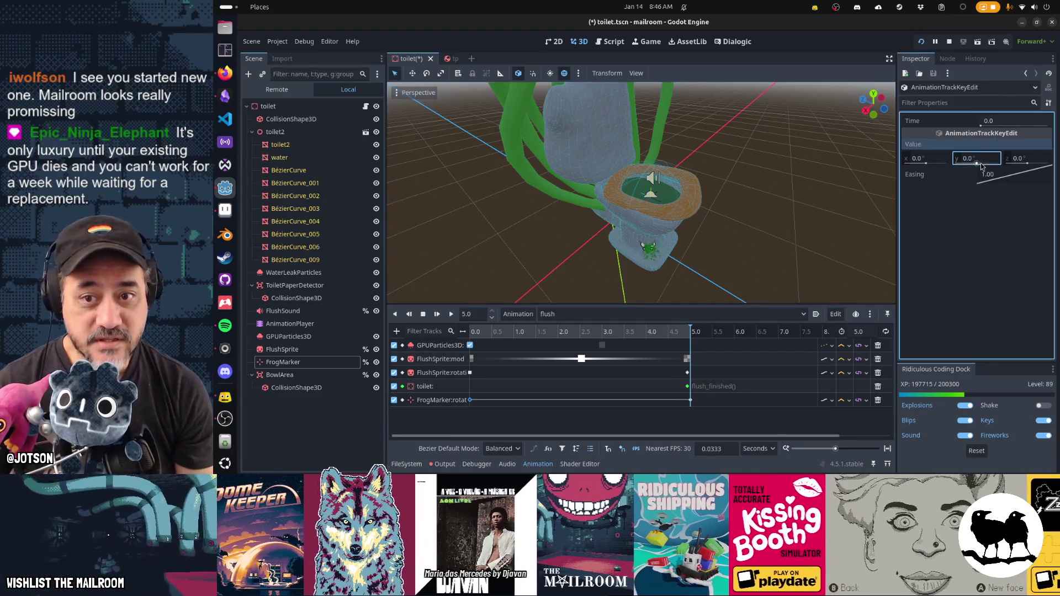
left_click(1027, 158)
left_click(690, 400)
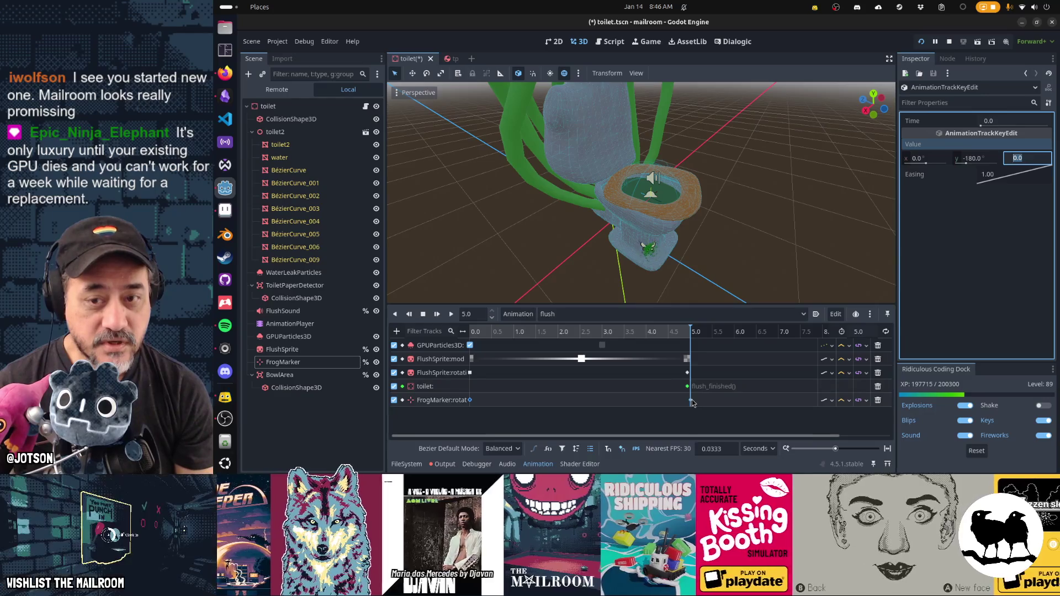
left_click(995, 160)
type("-900")
key("Return")
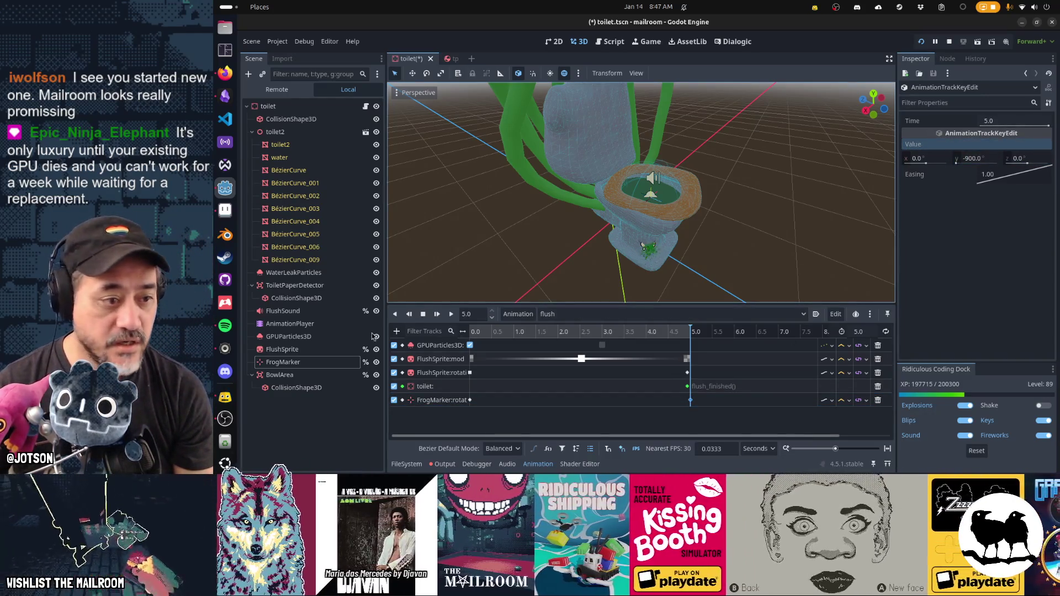
left_click(283, 363)
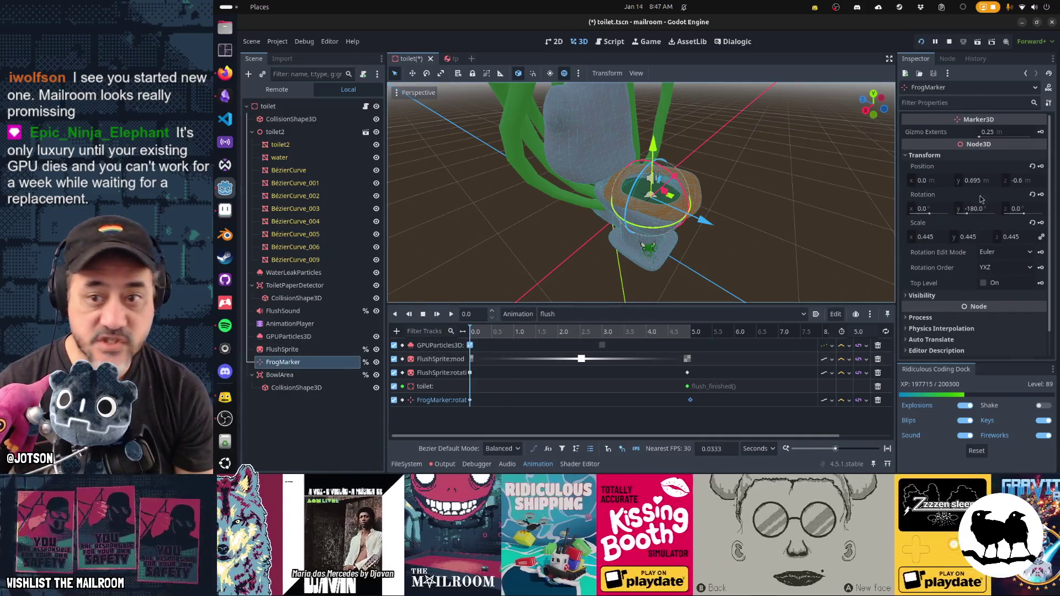
- Key FrogMarker's position at 3.03 s, 5.0 s and a lowered 4.08 s
left_click(1041, 167)
left_click(675, 263)
left_click(603, 333)
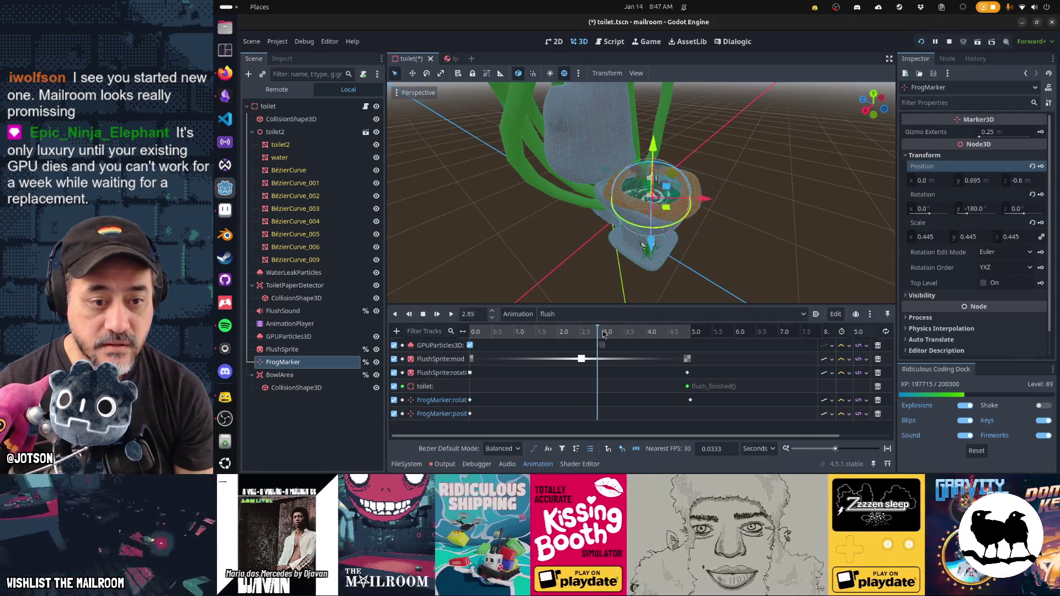
left_click(603, 332)
left_click(690, 332)
left_click(1041, 167)
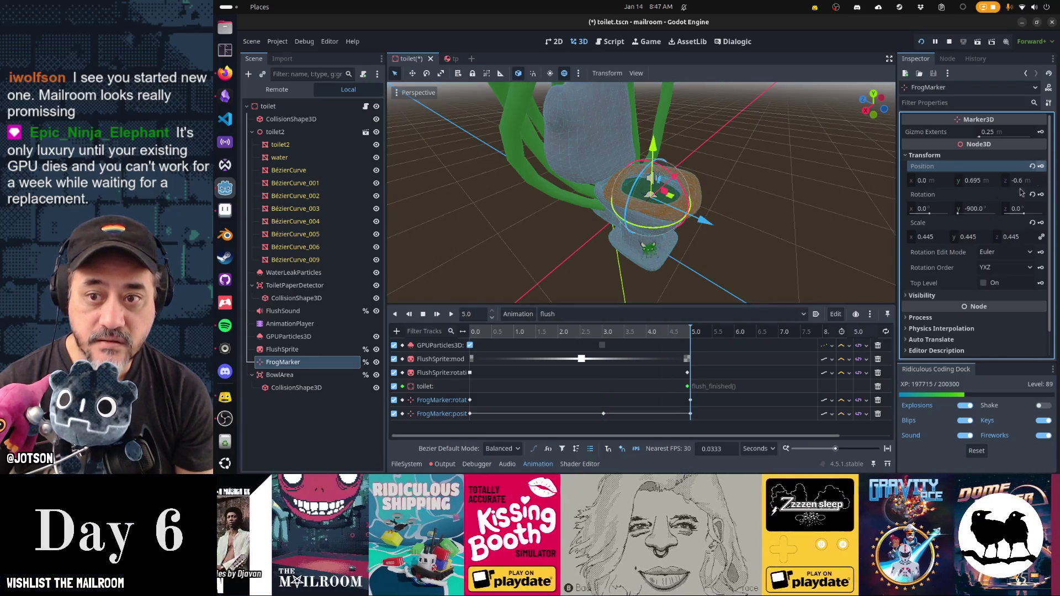
left_click(650, 332)
left_click_drag(655, 155, 654, 172)
left_click(1041, 167)
- Give the 3.03 s and 4.08 s position keys Ease In-Out easing and save
left_click(604, 414)
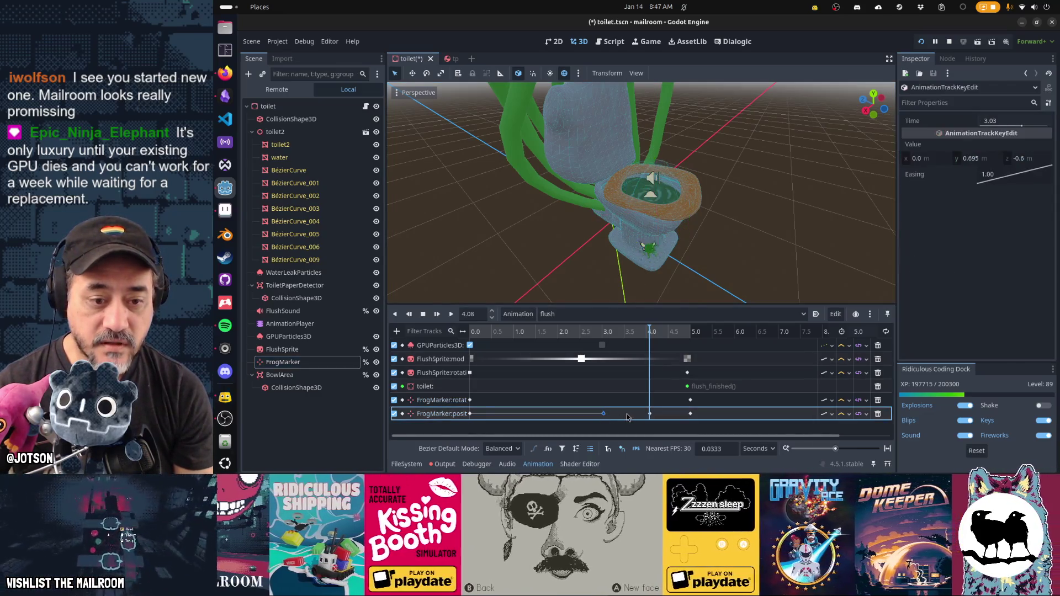
left_click(650, 413, "shift")
right_click(994, 165)
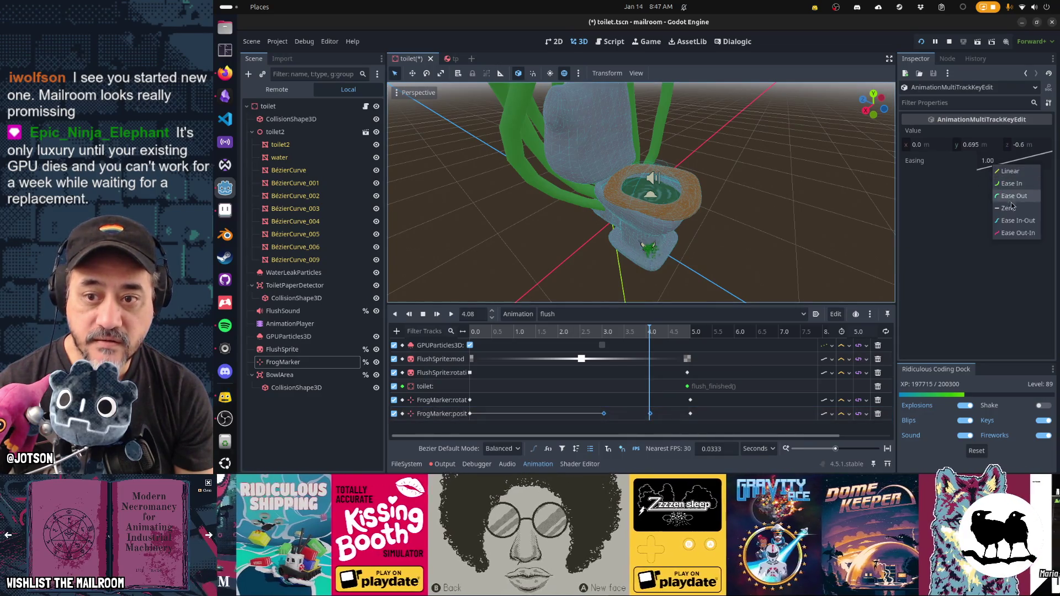
left_click(1017, 220)
key("ctrl+s")
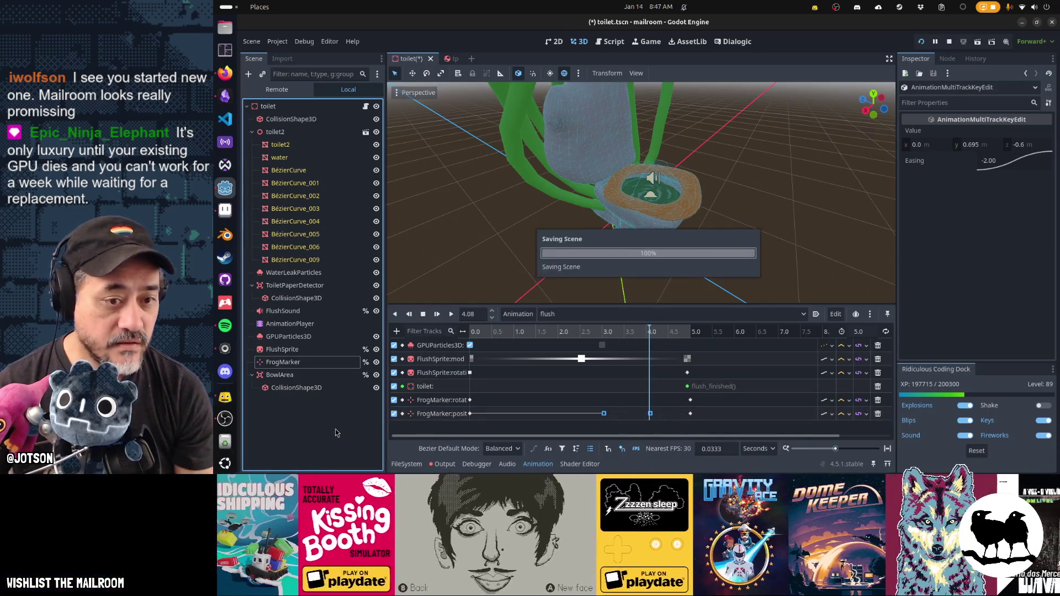
- Reset FrogMarker's scale to 1, then run the game and pause it
left_click(311, 360)
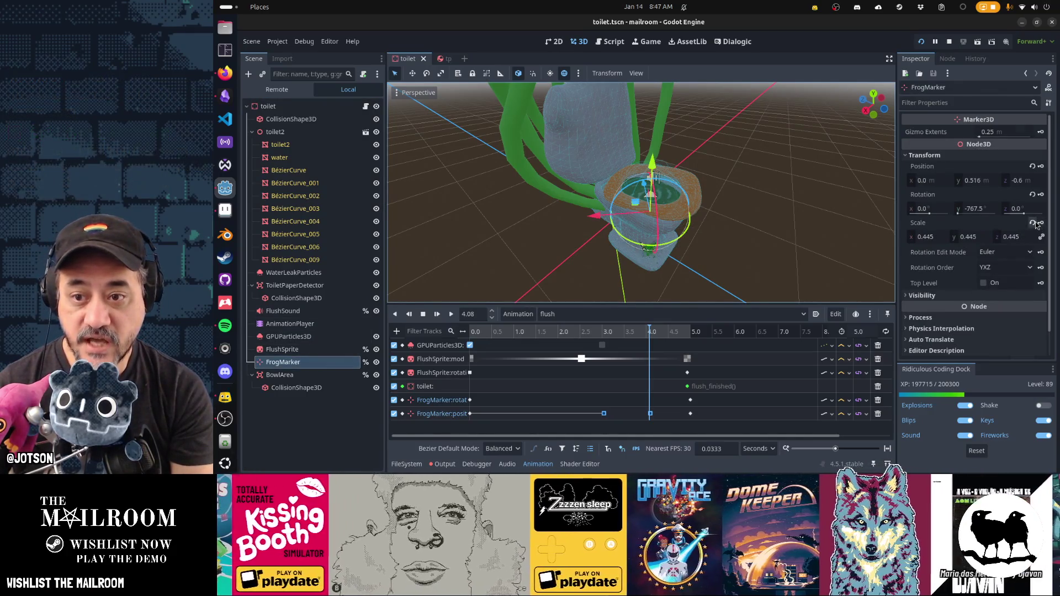
left_click(1034, 223)
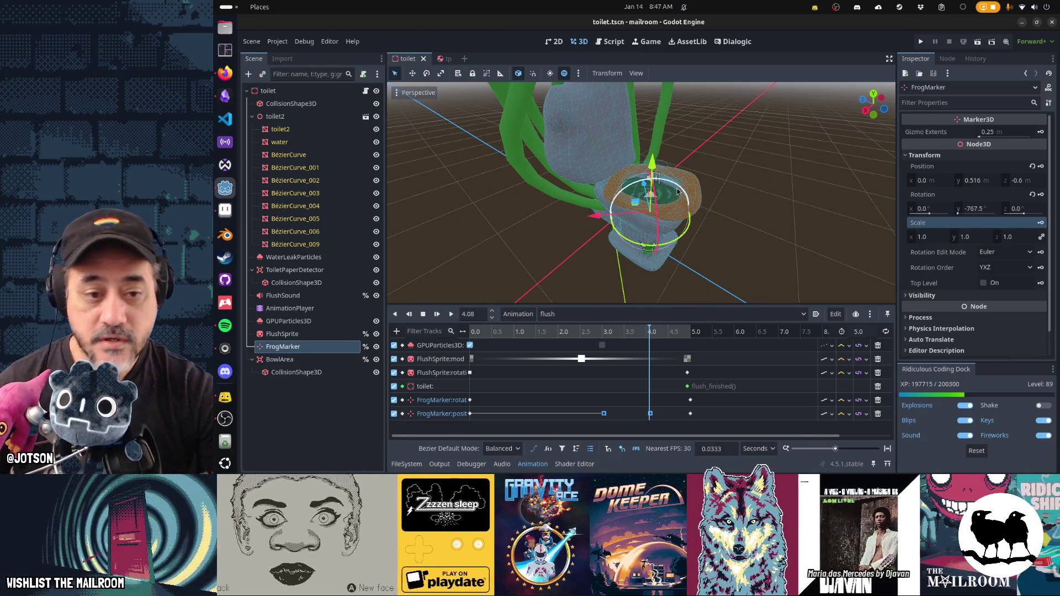
key("F5")
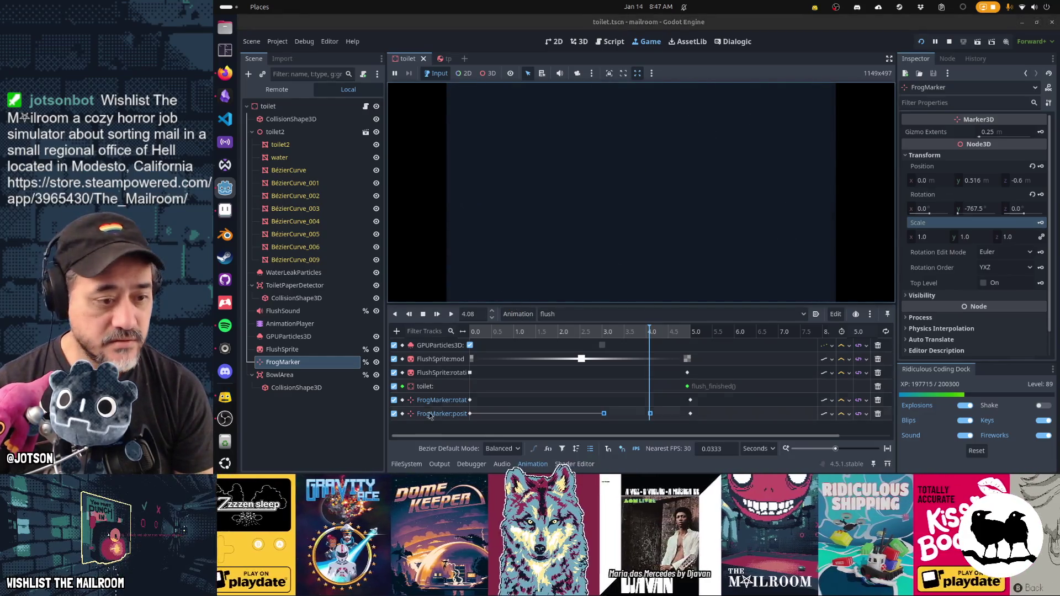
key("Escape")
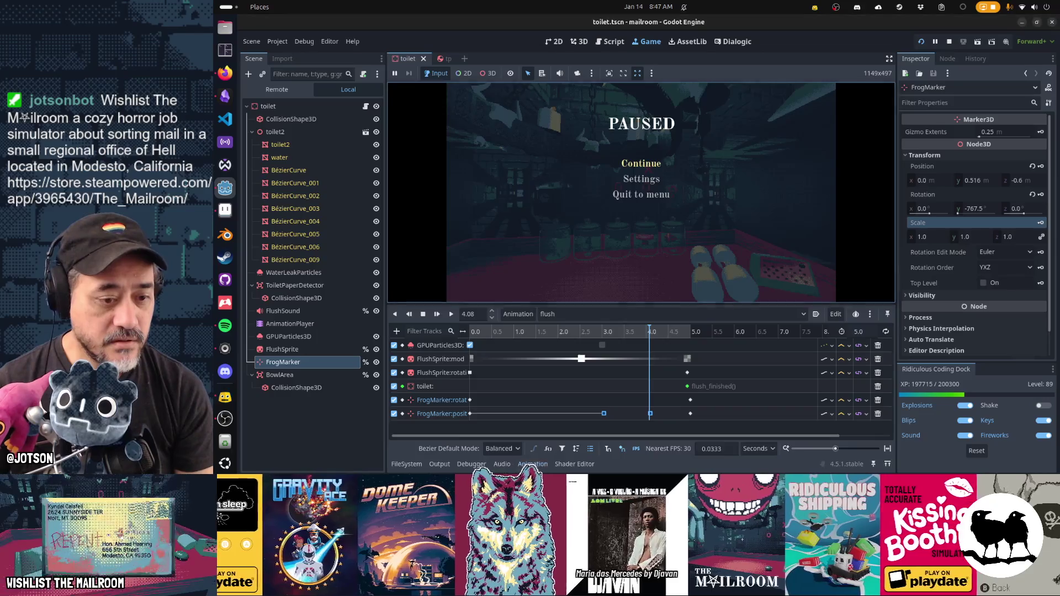
- Resume the game, check the Fish jar, grab the pink orb, light the fire, then pause and return to 3D
left_click(640, 231)
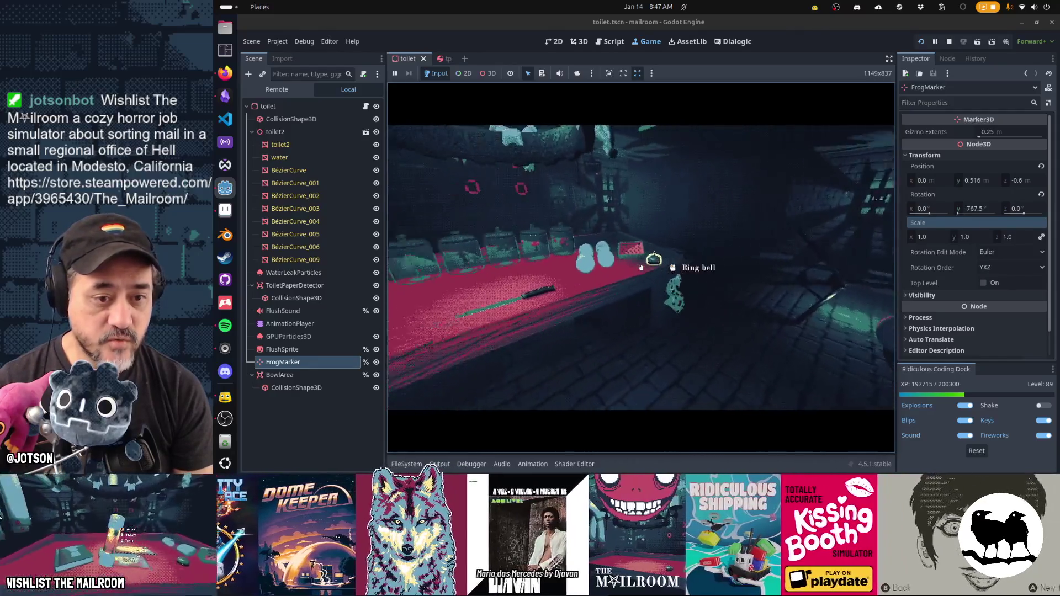
left_click(642, 267)
left_click(641, 268)
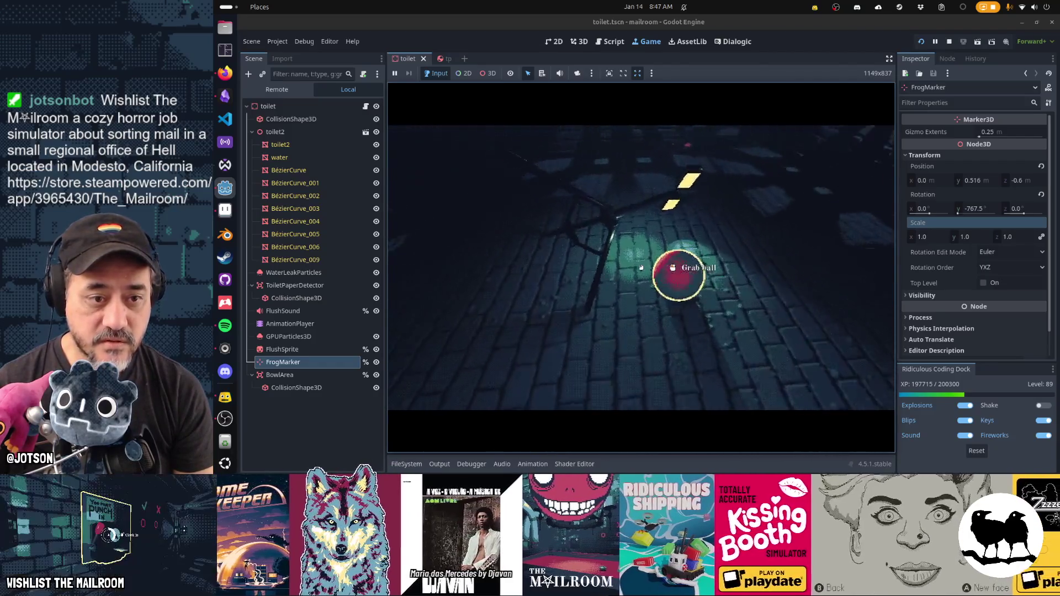
left_click(641, 267)
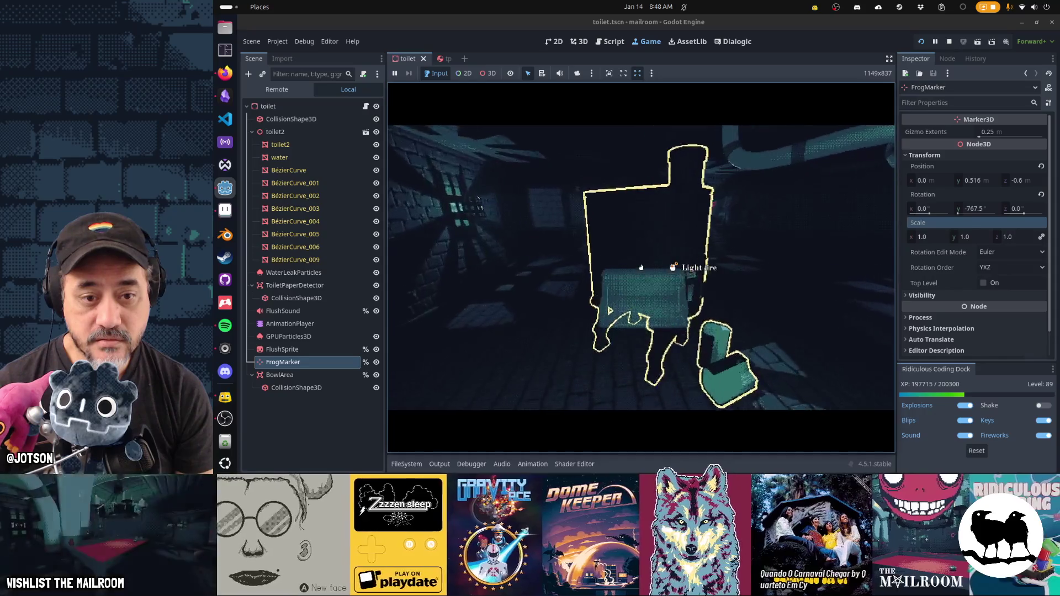
left_click(641, 268)
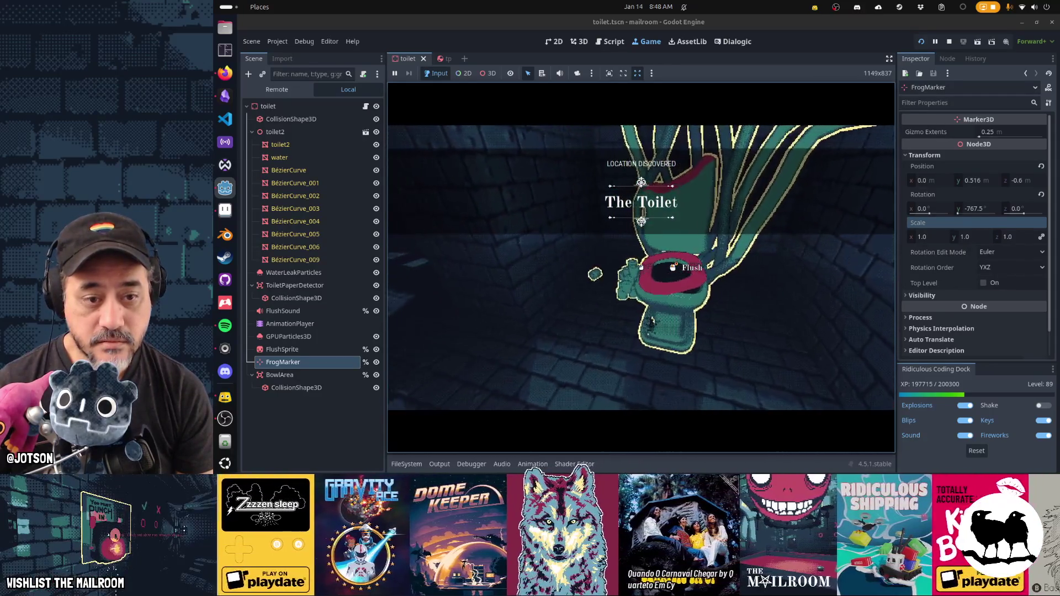
key("Escape")
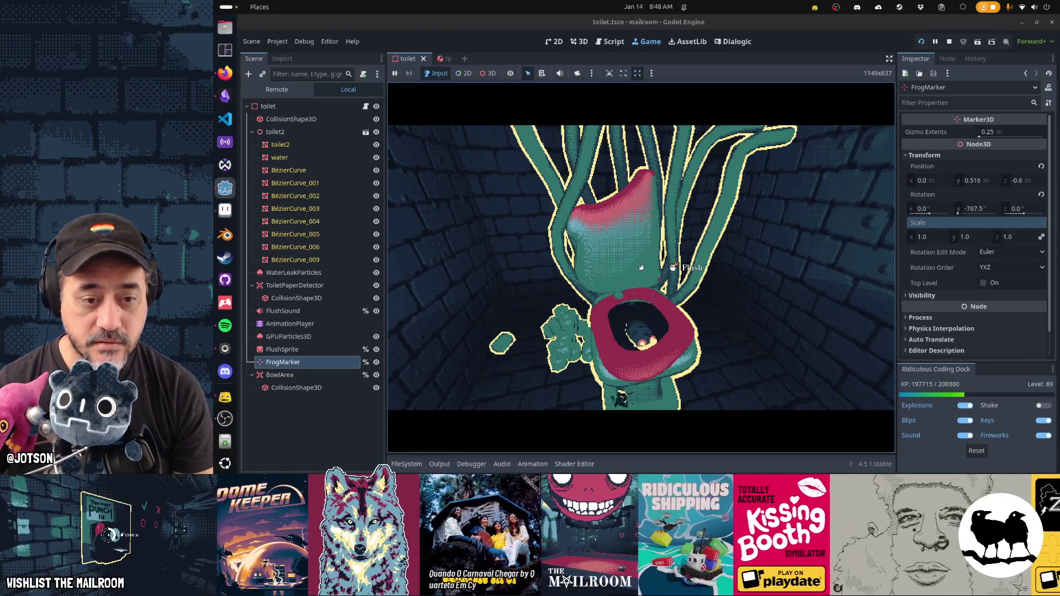
key("Escape")
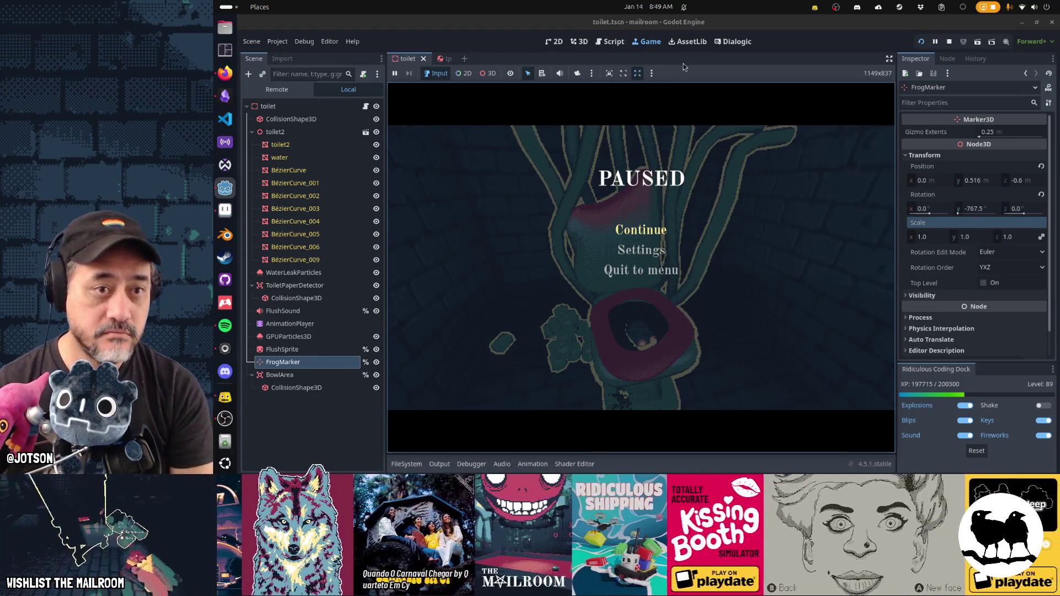
left_click(579, 49)
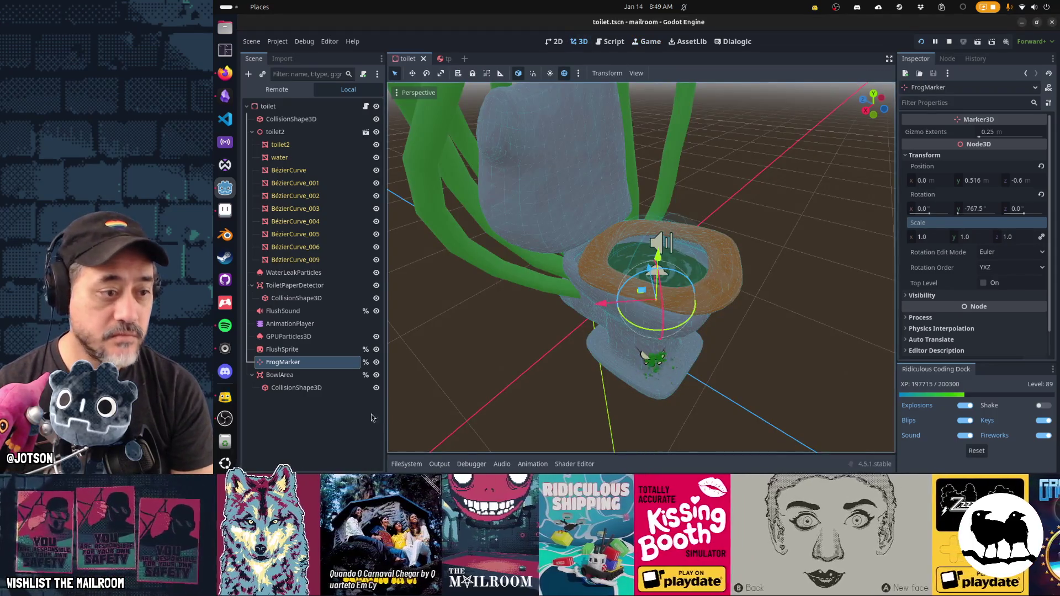
- Select FrogMarker's position key near 3 s in the flush animation, then save and run the game
left_click(290, 325)
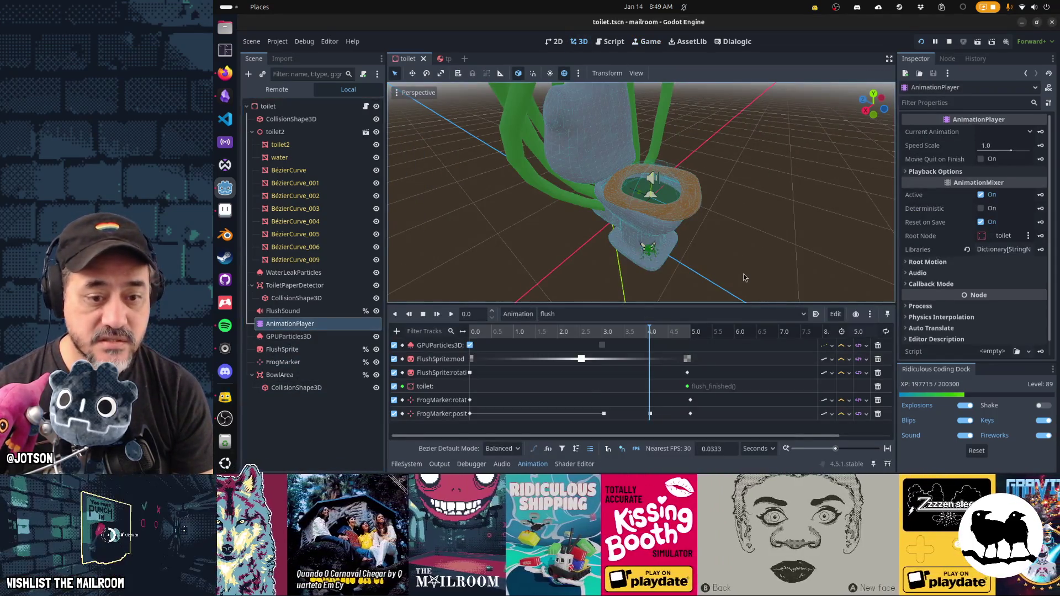
left_click(603, 414)
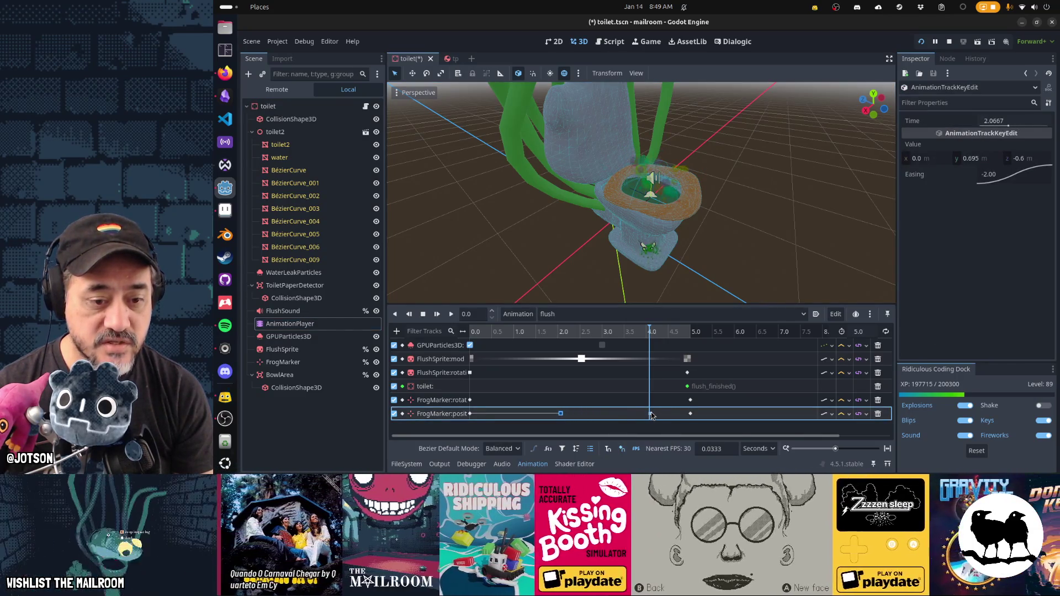
key("F6")
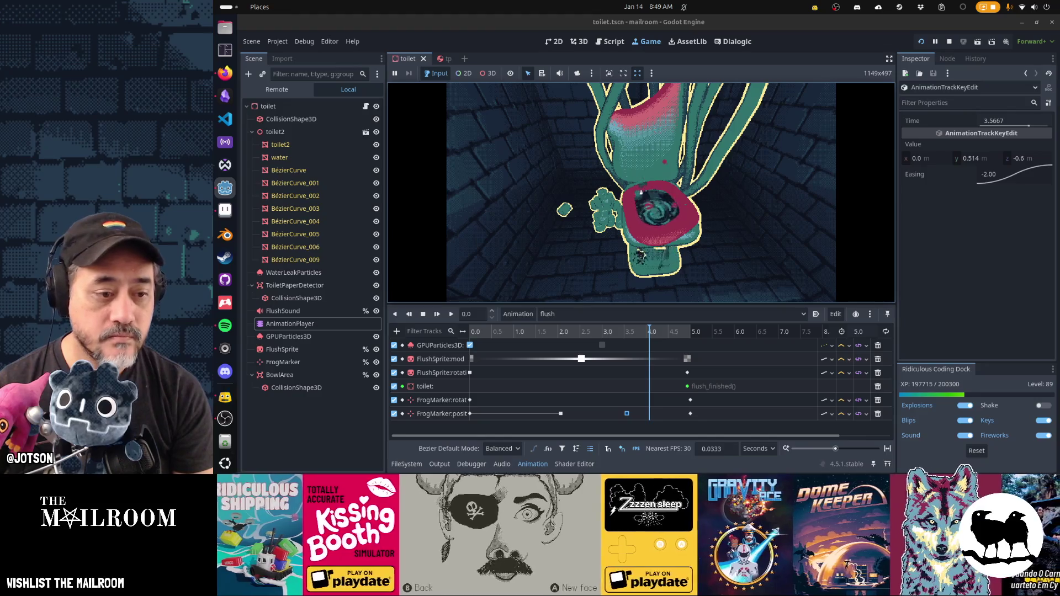
- Pause the game, select the first FrogMarker:rotation key, and switch to toilet.gd
key("Escape")
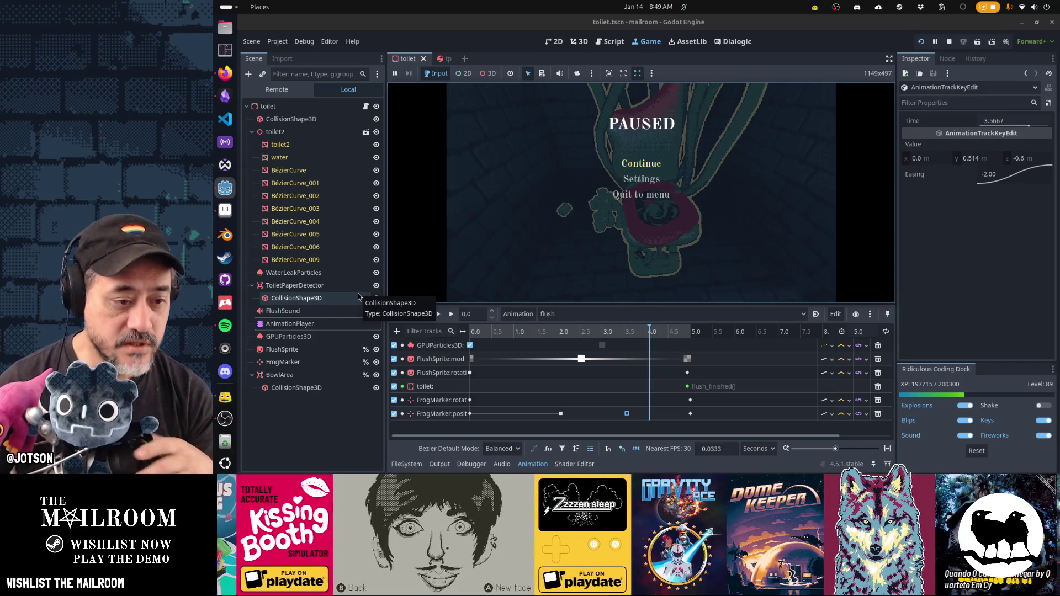
left_click(470, 400)
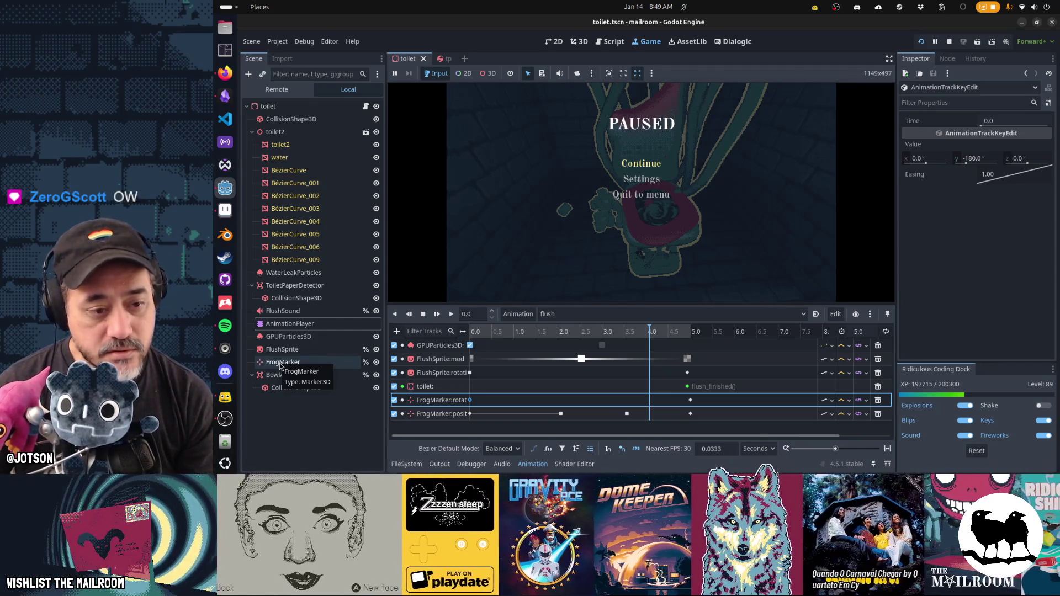
left_click(613, 44)
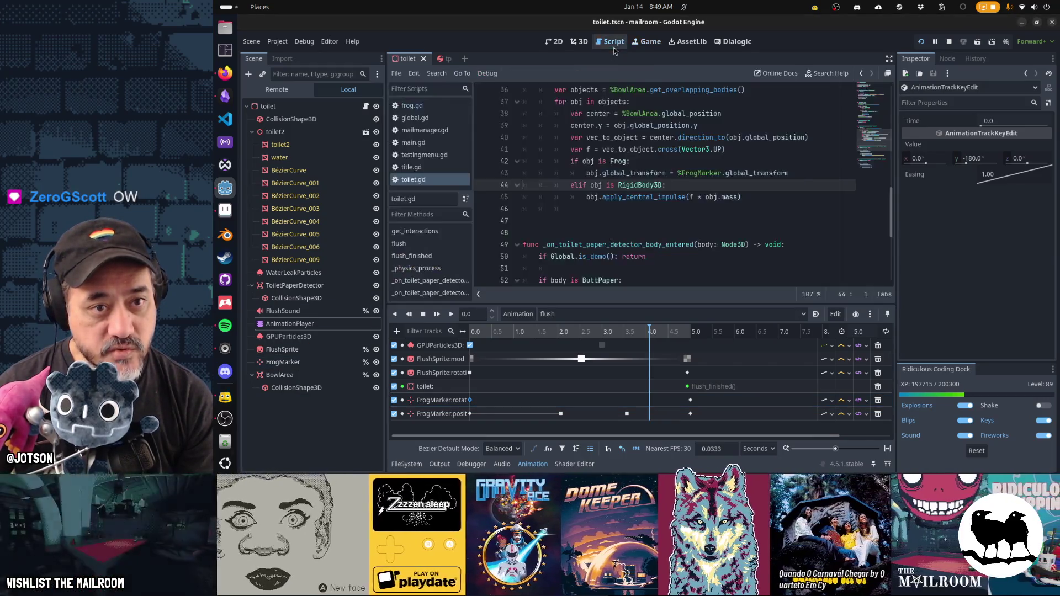
- Cut the obj.carry_pose() line from flush() and reselect the FrogMarker rotation track
scroll(642, 203, "up", 7)
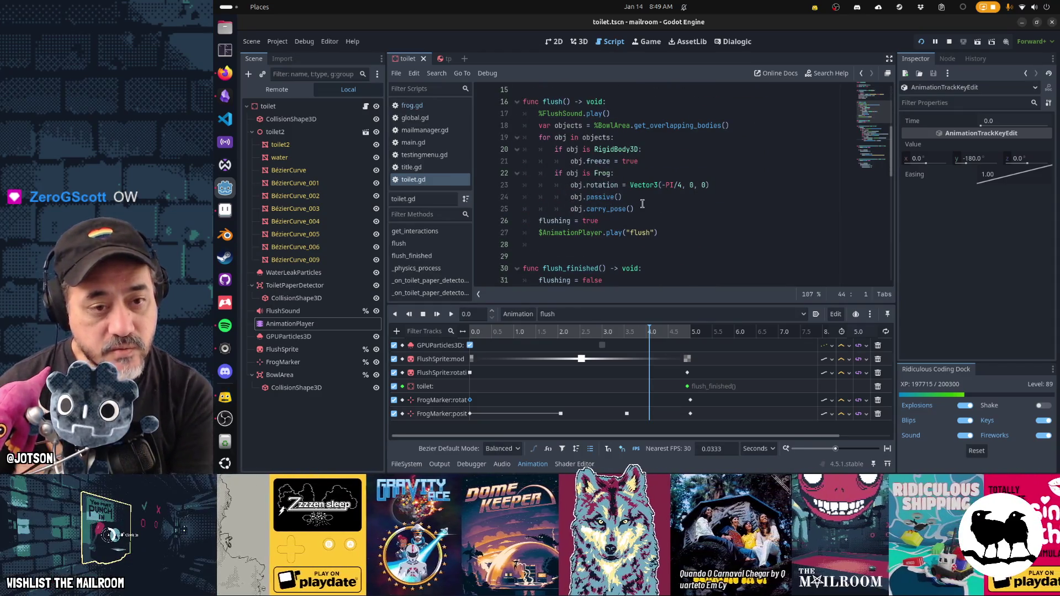
left_click(642, 209)
key("ctrl+x")
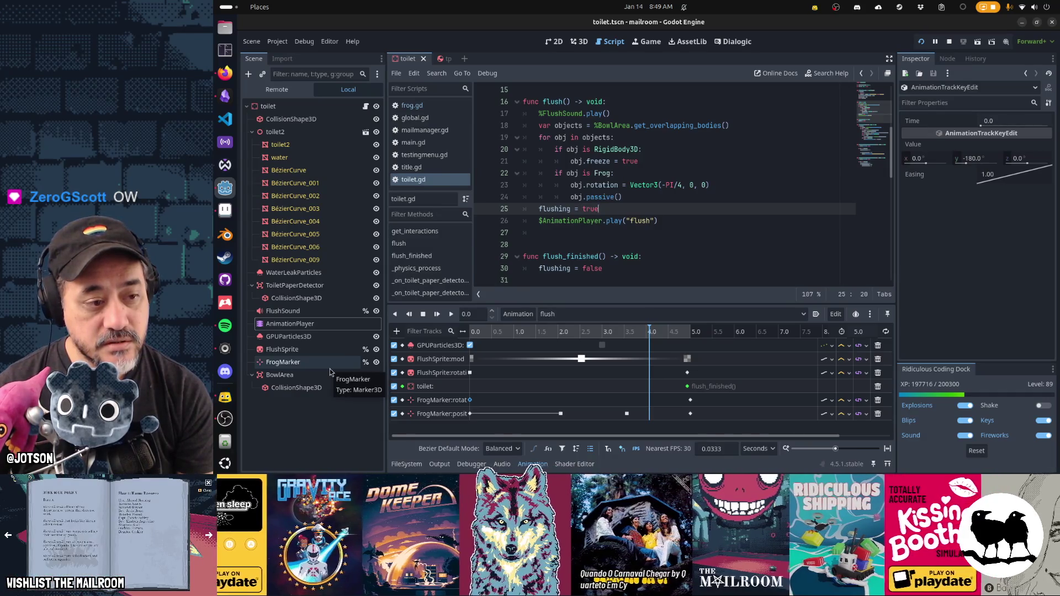
left_click(470, 404)
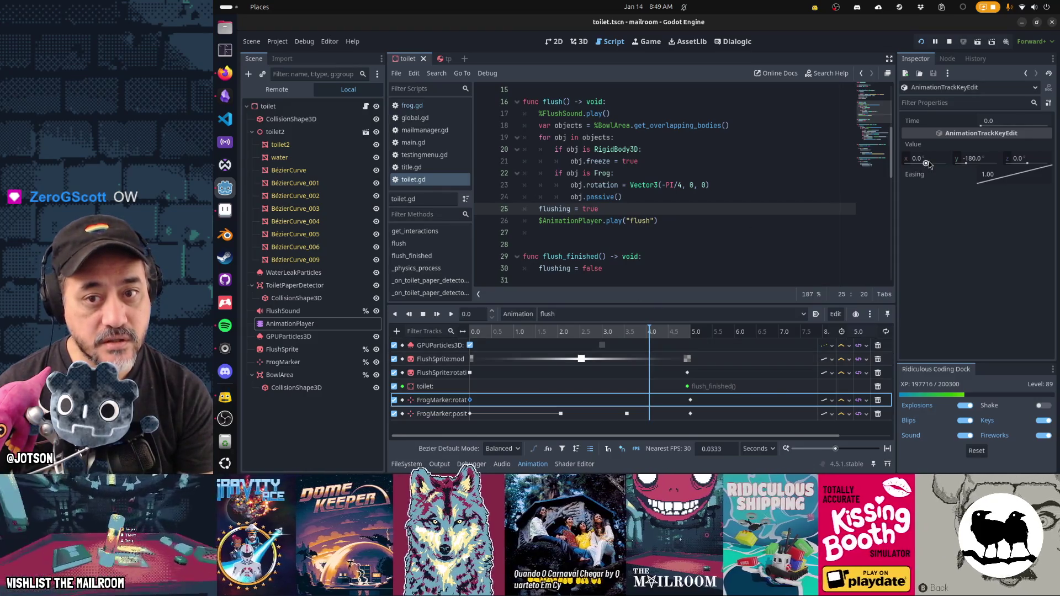
- Give both FrogMarker rotation keys (0.0 s and 5.0 s) X = -45, then save and relaunch
left_click(930, 162)
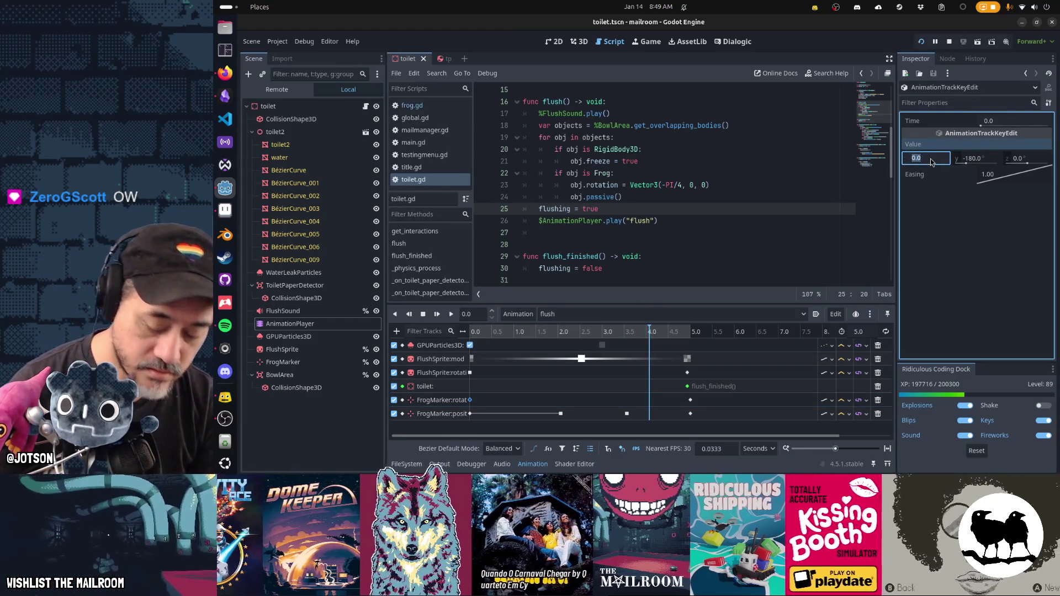
type("-45")
key("Return")
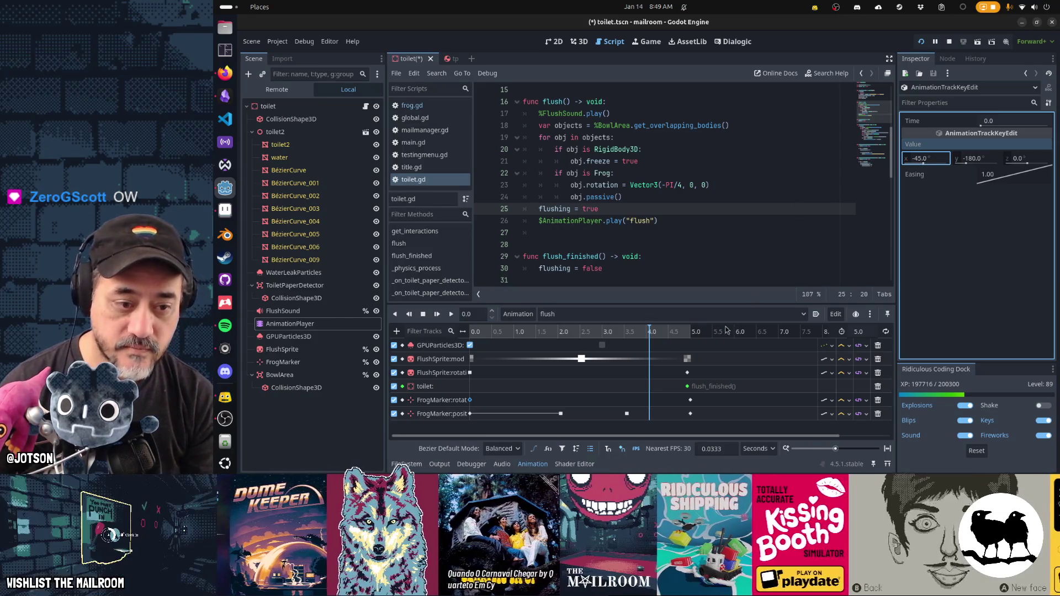
left_click(691, 400)
left_click(931, 159)
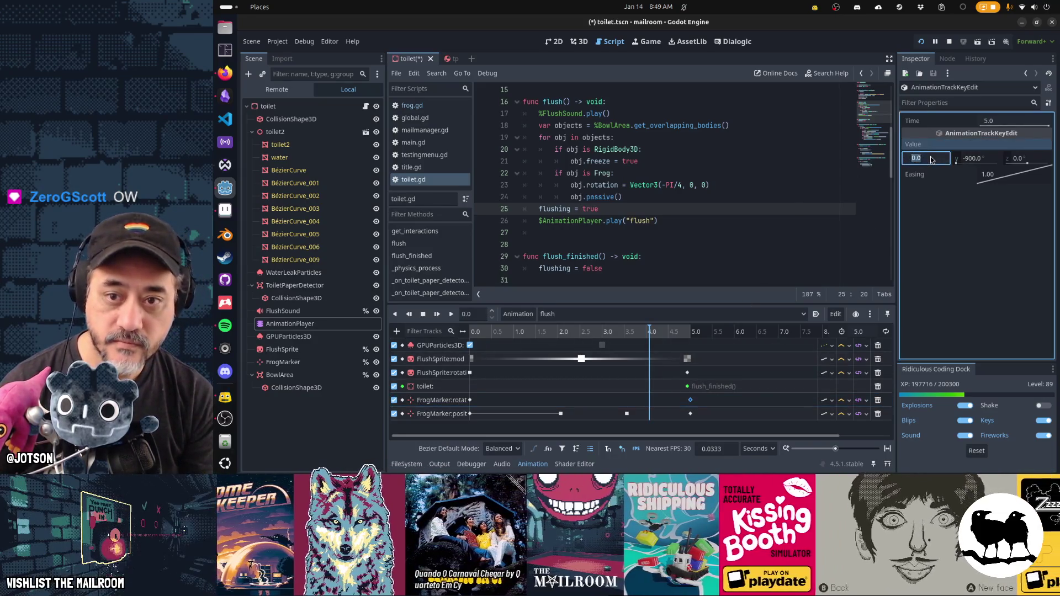
type("-45")
key("Return")
key("ctrl+s")
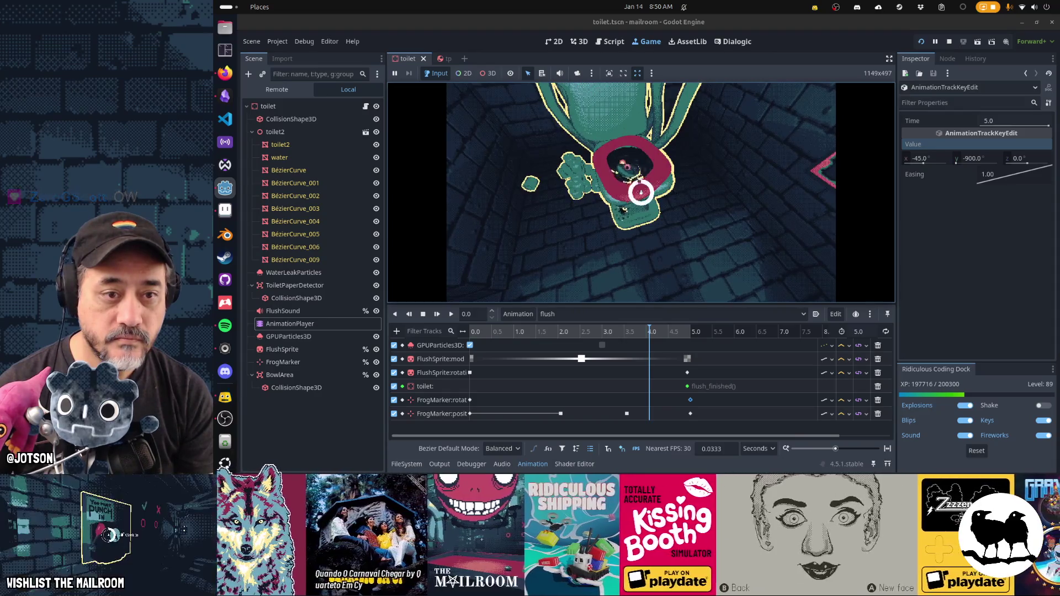
- Trigger Flush, drop the frog into the swirling bowl, and pause the game
left_click(641, 192)
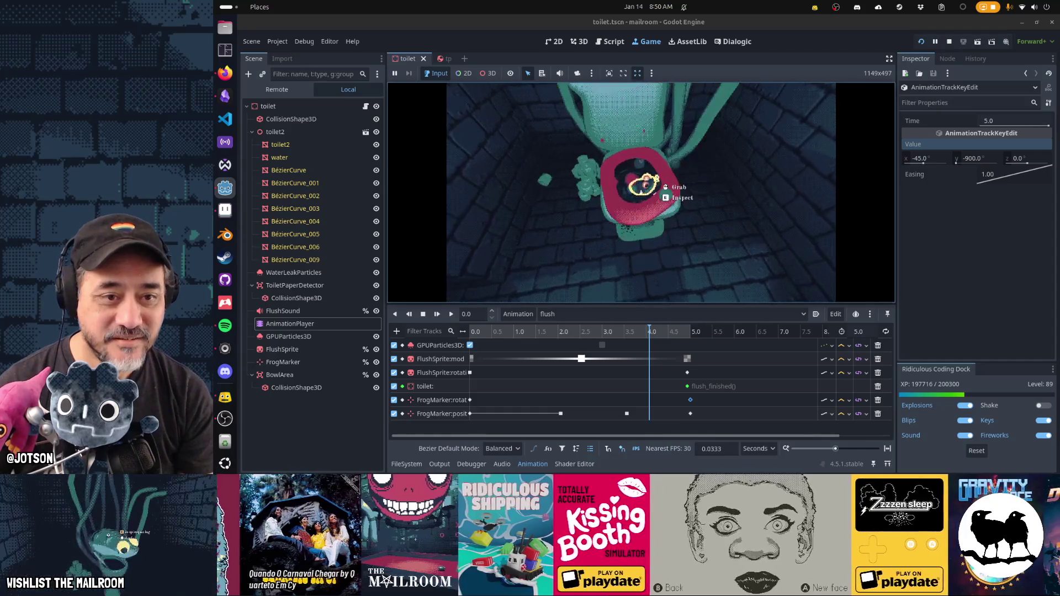
left_click(645, 185)
left_click(644, 194)
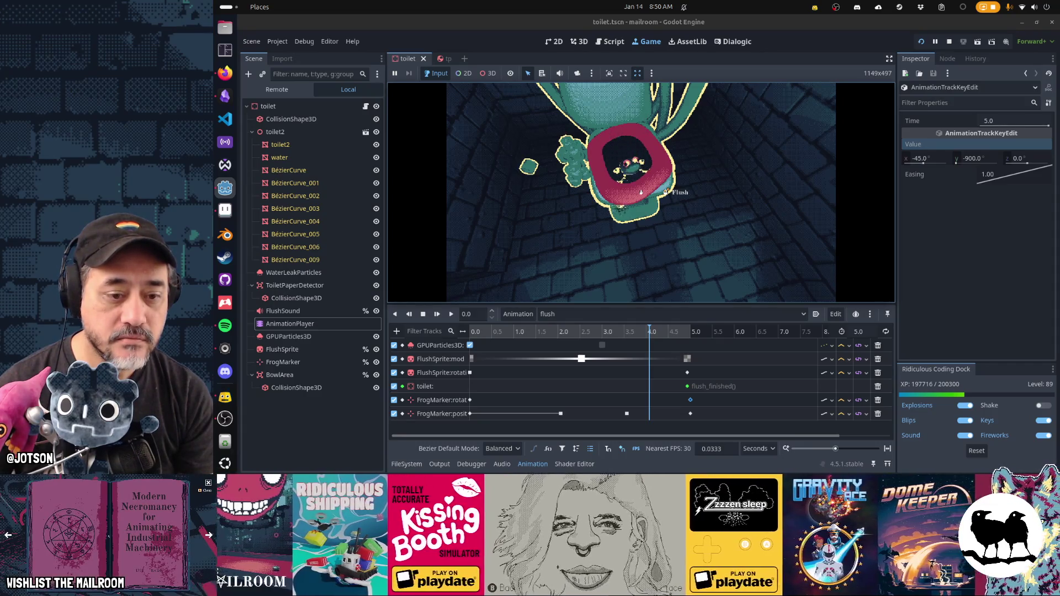
left_click(642, 192)
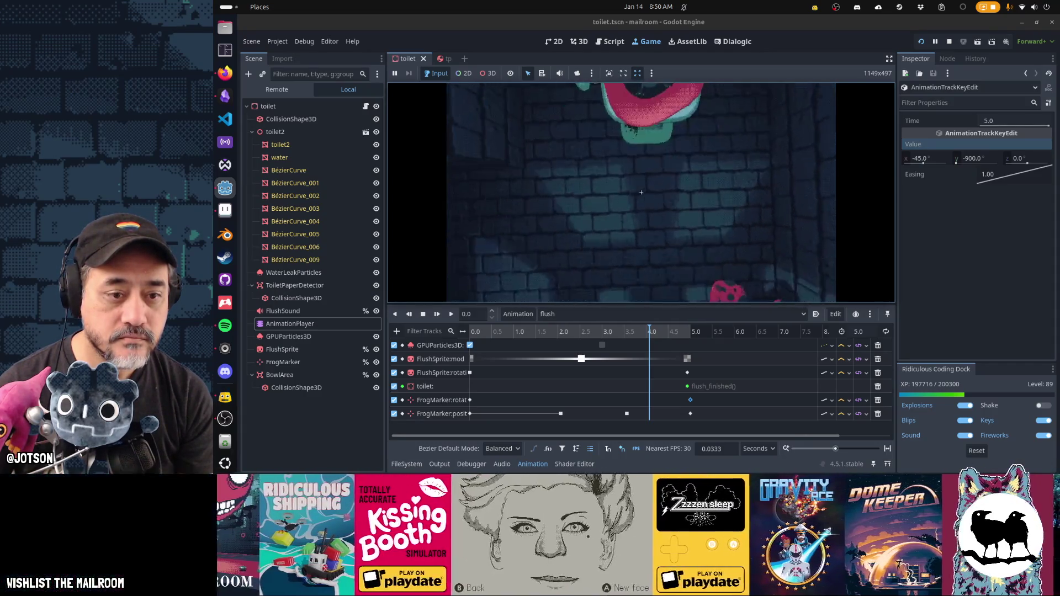
key("Escape")
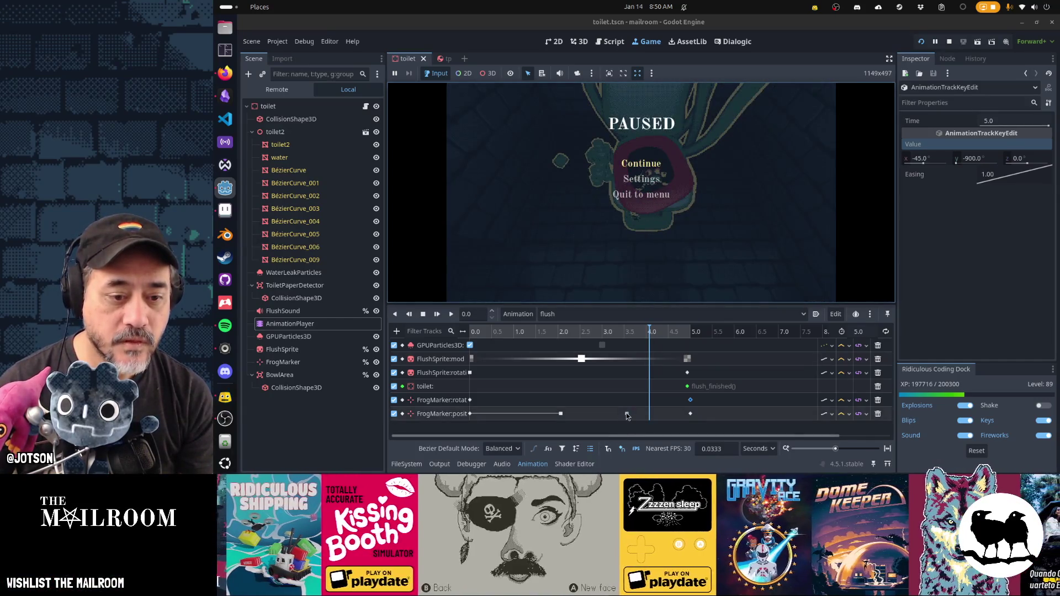
- Insert a FrogMarker position key at 4.49 s in the flush animation
left_click(627, 413)
left_click(668, 335)
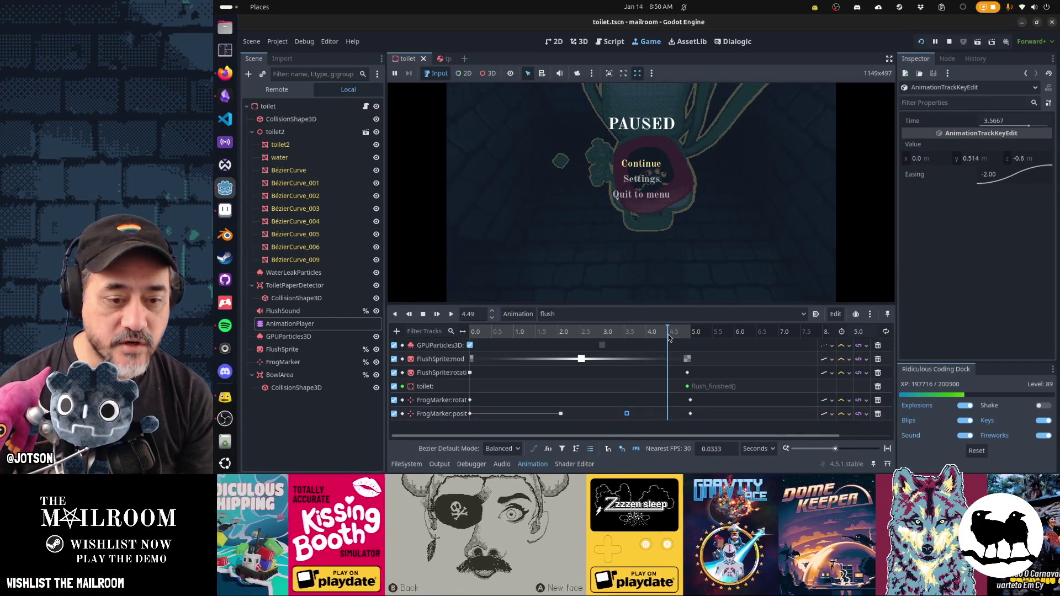
key("ctrl+d")
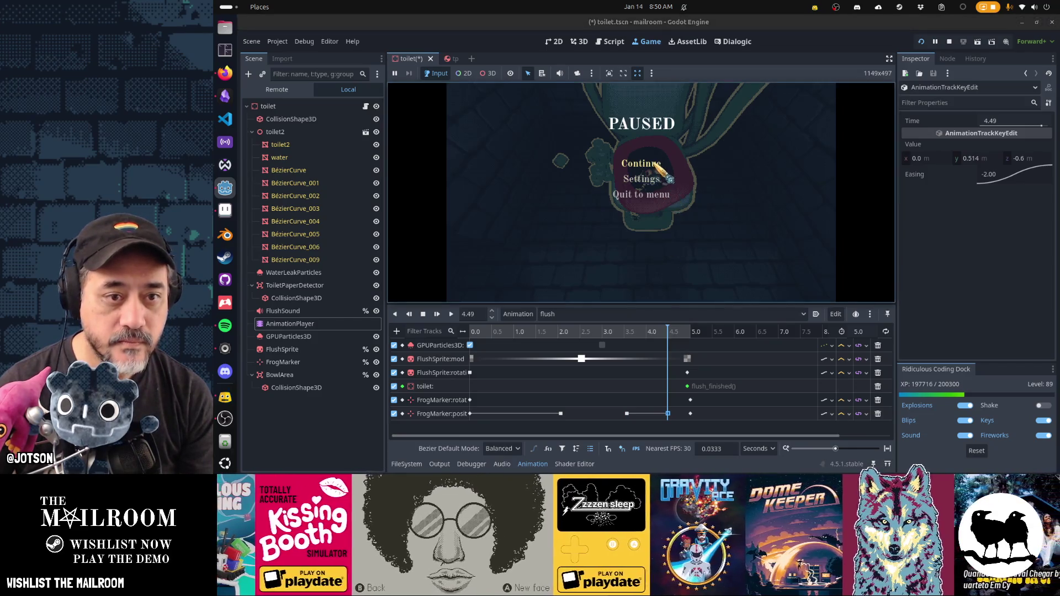
- Resume the game, flush the toilet with E, and pause again
left_click(658, 166)
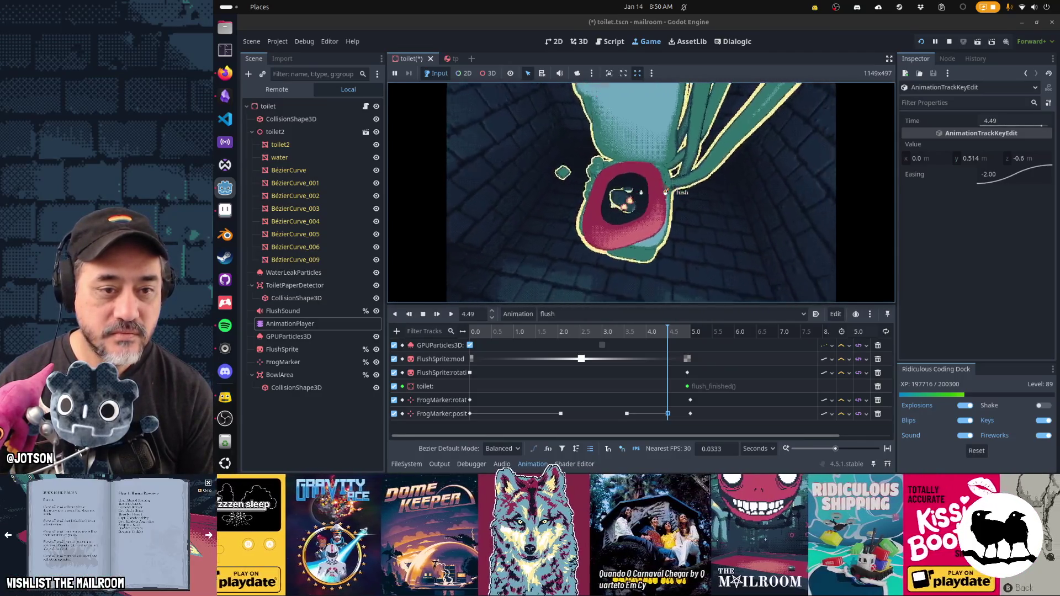
key("e")
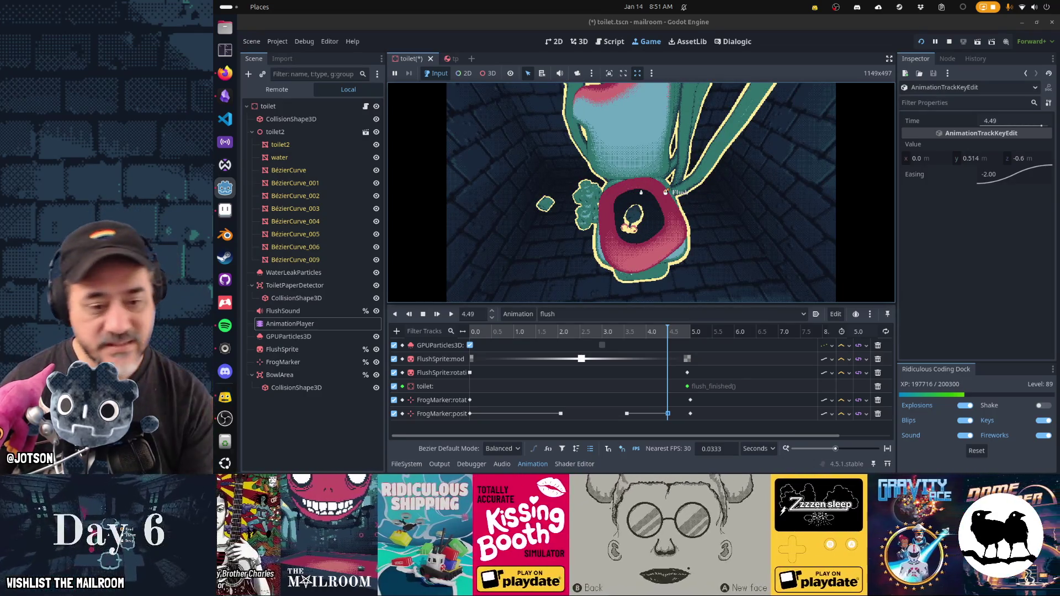
key("Escape")
- Duplicate the global_transform line 42 in toilet.gd and change the frog's copied property to rotation.y
left_click(605, 42)
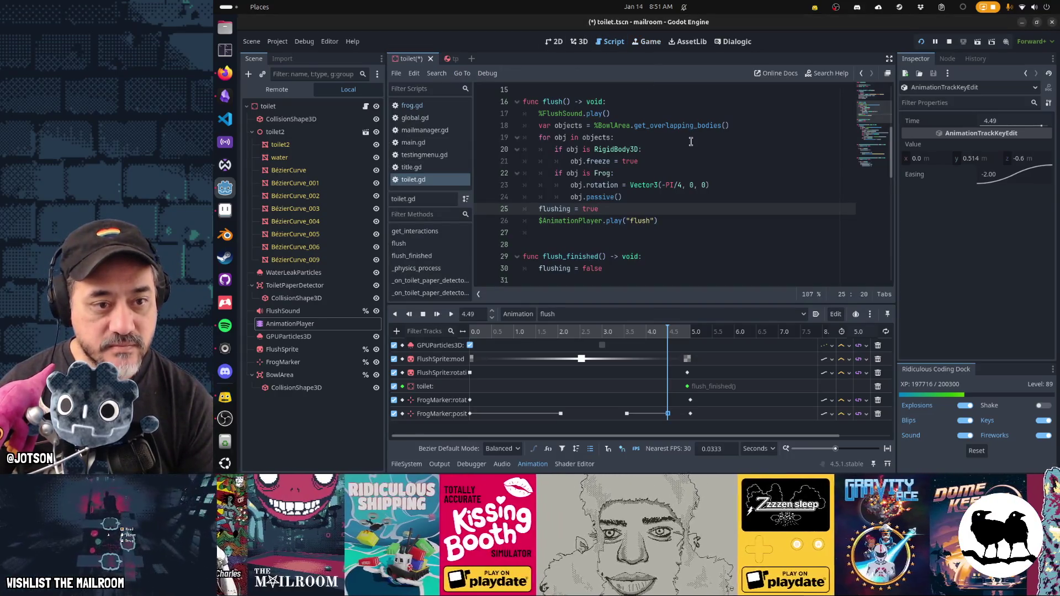
scroll(591, 239, "down", 5)
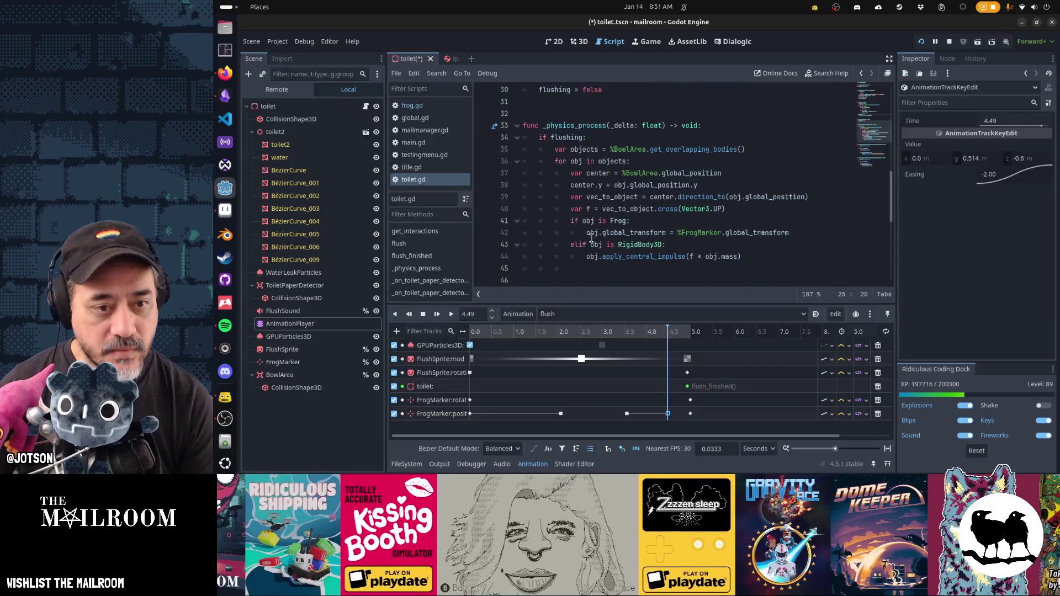
left_click(623, 233)
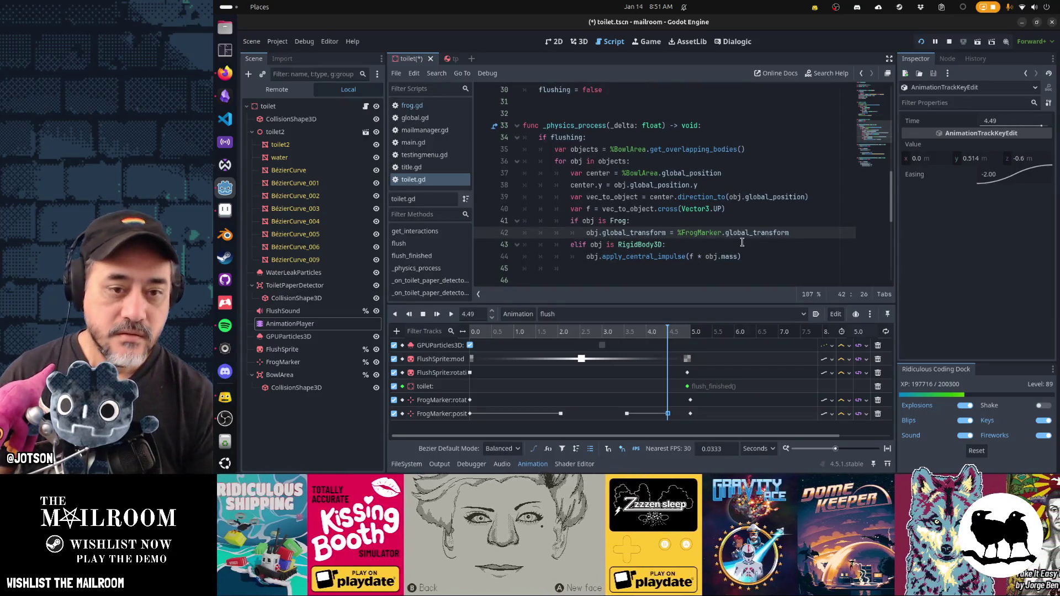
key("End")
key("Return")
key("ctrl+v")
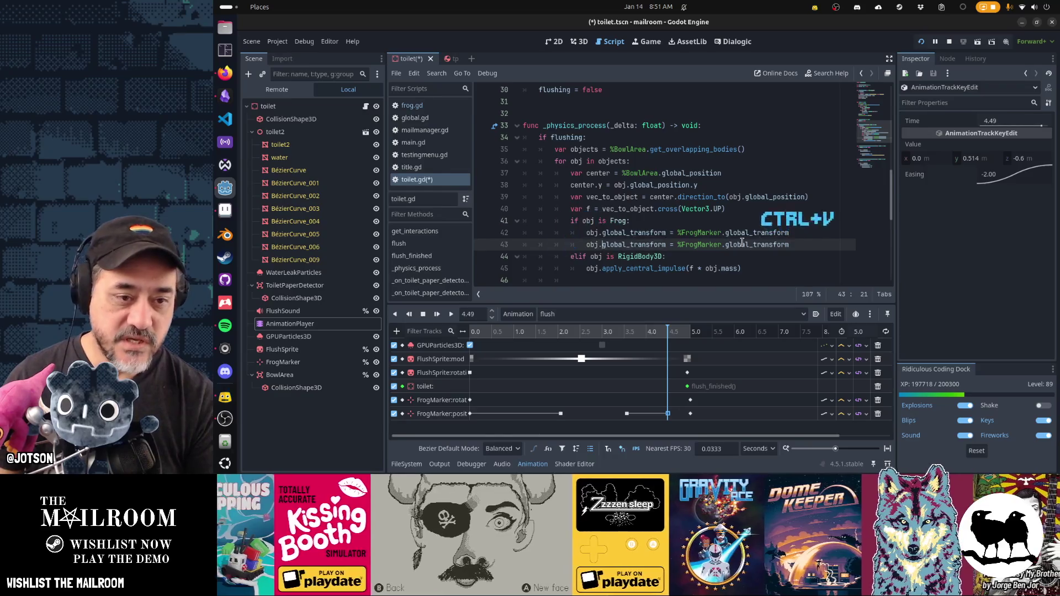
key("ctrl+Delete")
type("rotation.y")
- Finish the rotation line and duplicate it as a new position line
double_click(742, 244)
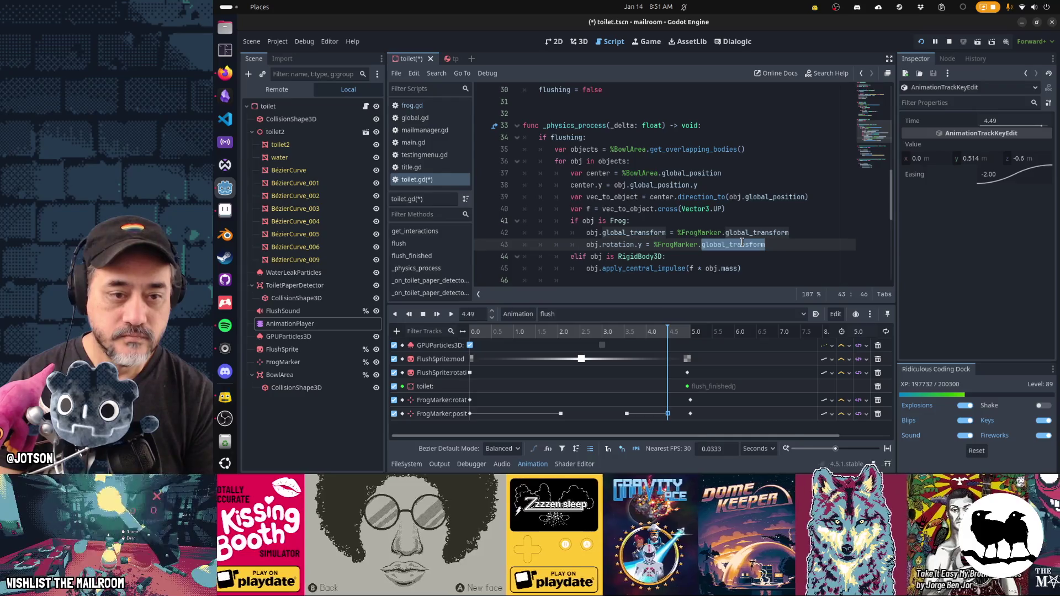
type("rotation.y")
key("shift+Home")
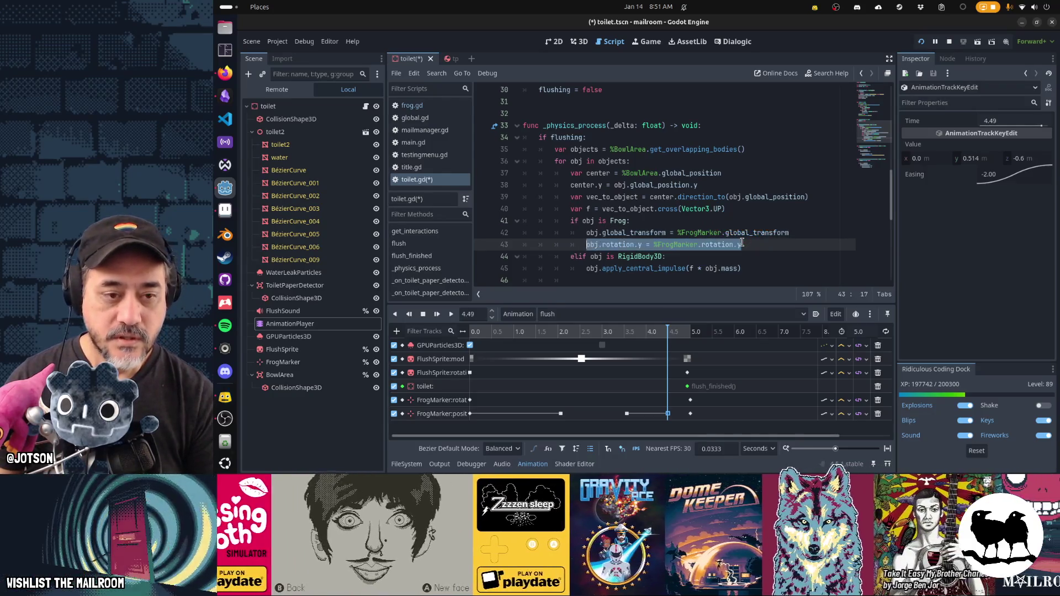
key("ctrl+c")
key("End")
key("Return")
key("ctrl+v")
type("position")
- Make both sides global_position.y and correct the rotation line to global_rotation.y
key("End")
key("ctrl+shift+Left")
type("position")
key("Home")
key("Home")
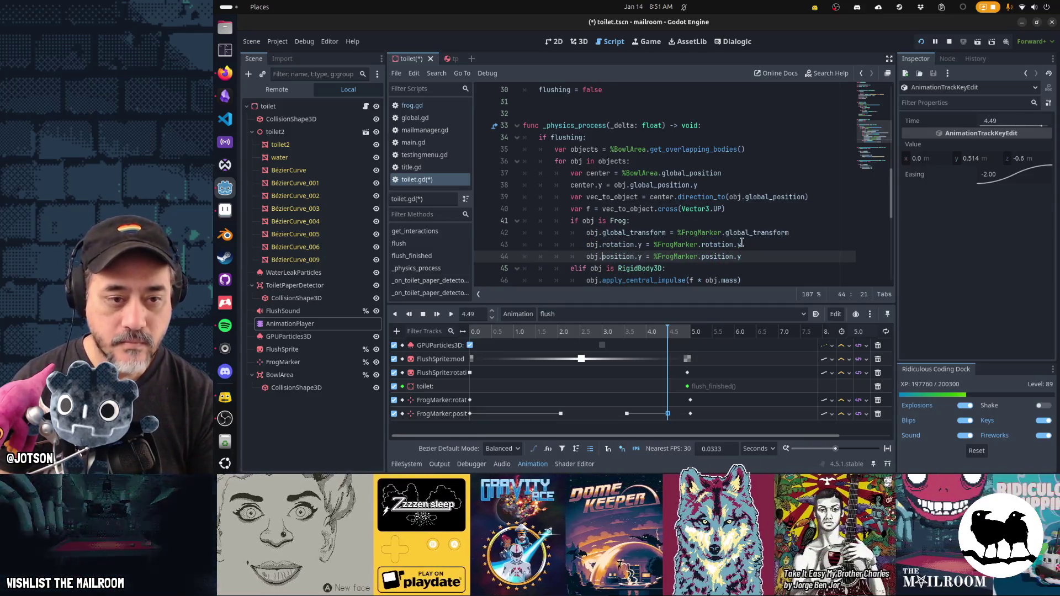
type("global_")
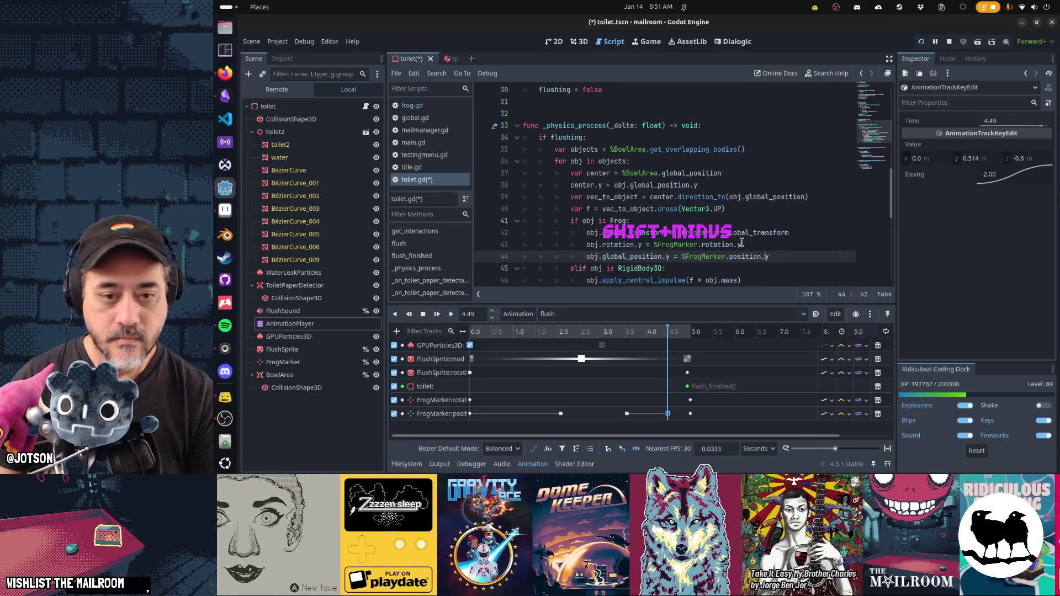
key("ctrl+Right")
key("ctrl+Right")
key("ctrl+Right")
type("global_")
key("Up")
key("ctrl+Left")
key("ctrl+Left")
key("ctrl+Left")
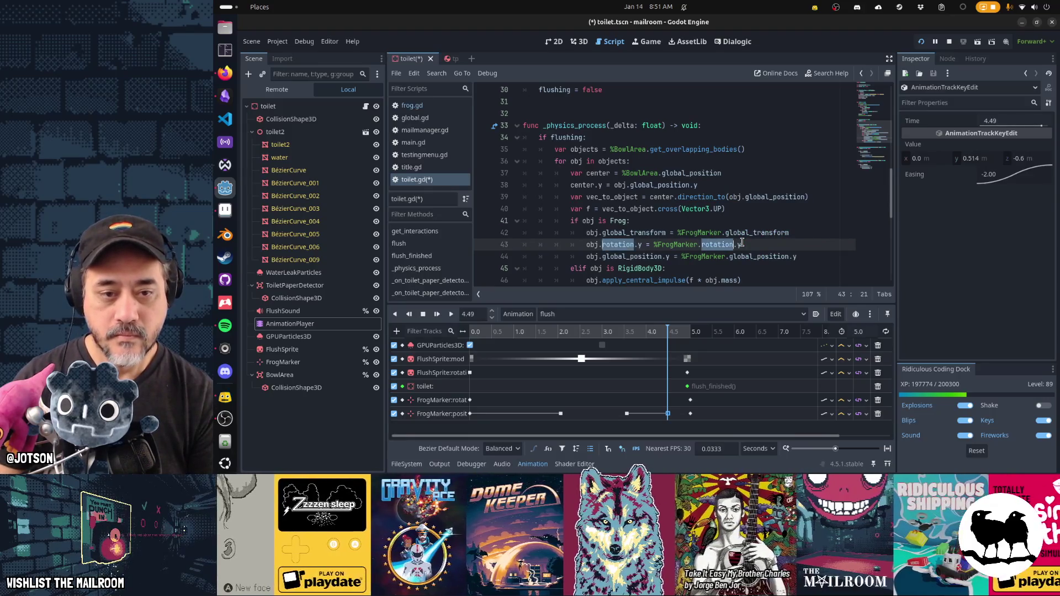
type("lobal_rotati")
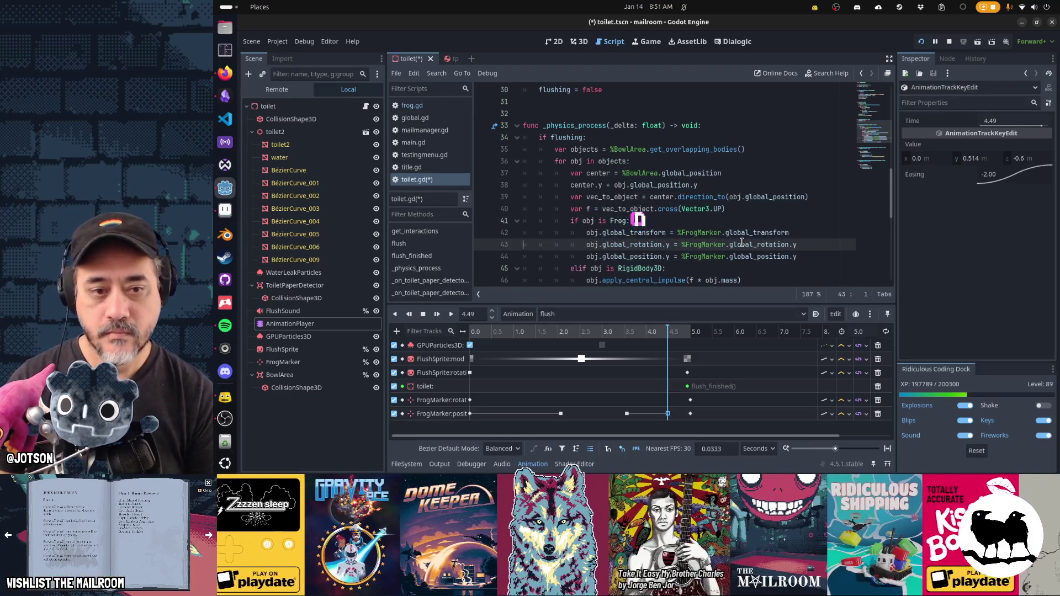
- Comment out the full global_transform line, then save and run the scene
key("Up")
key("Home")
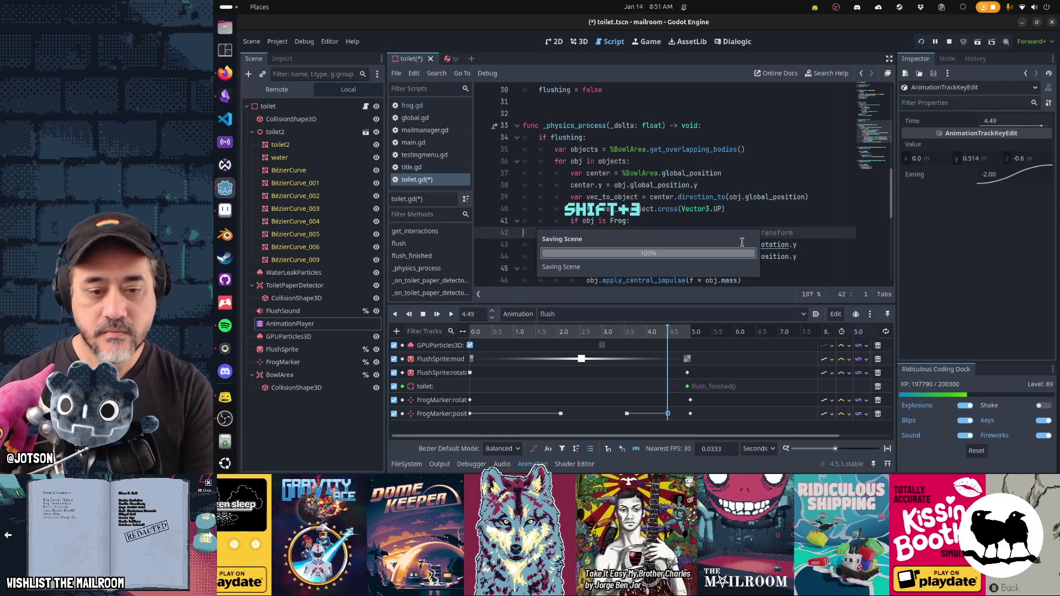
key("F6")
key("Escape")
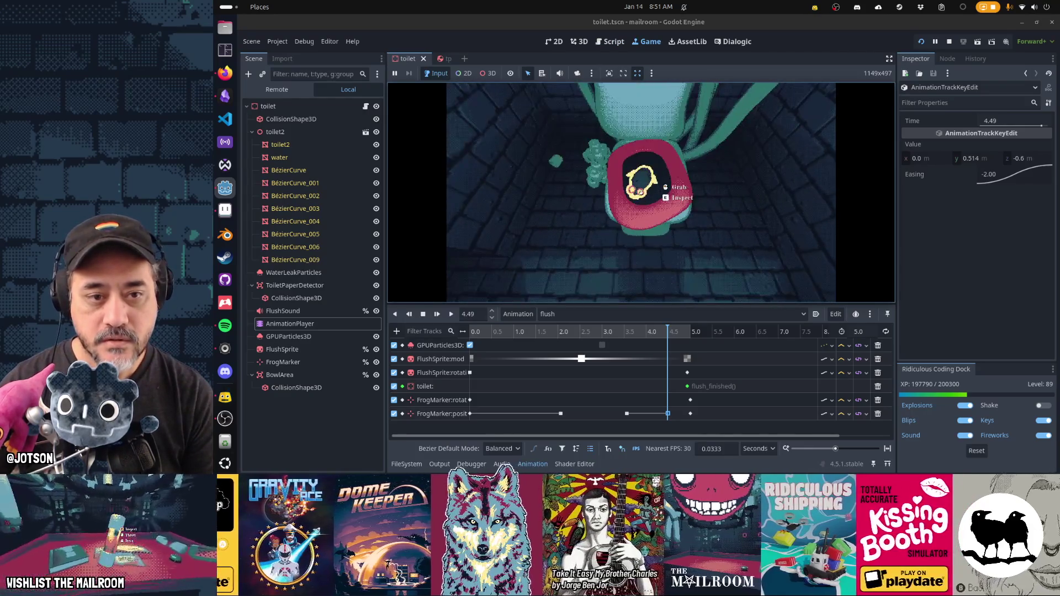
- Pick up the frog and drop it into the bowl twice, then stop the game
left_click(641, 191)
left_click(641, 192)
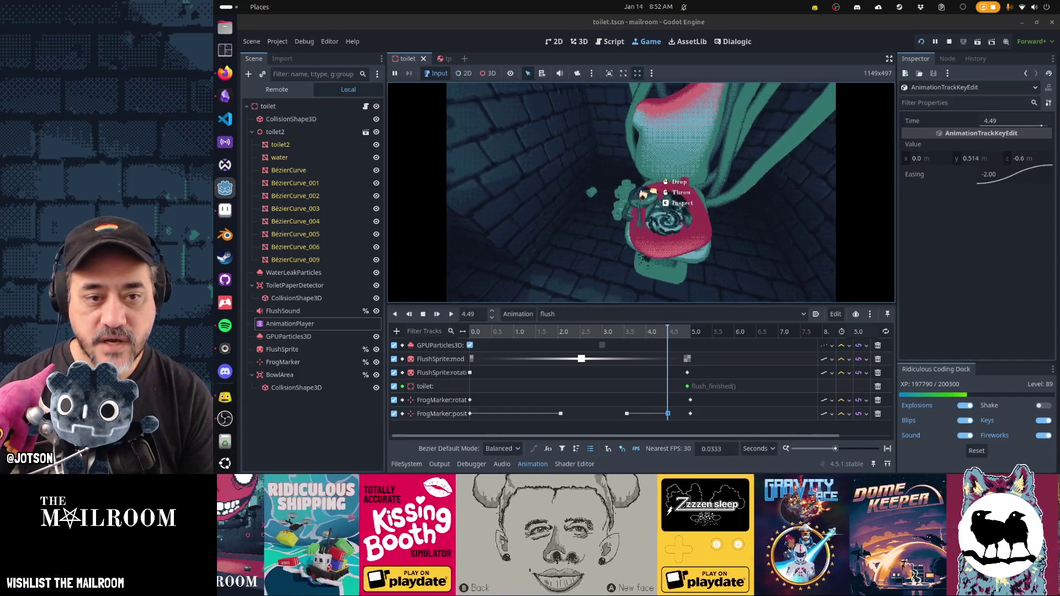
left_click(641, 193)
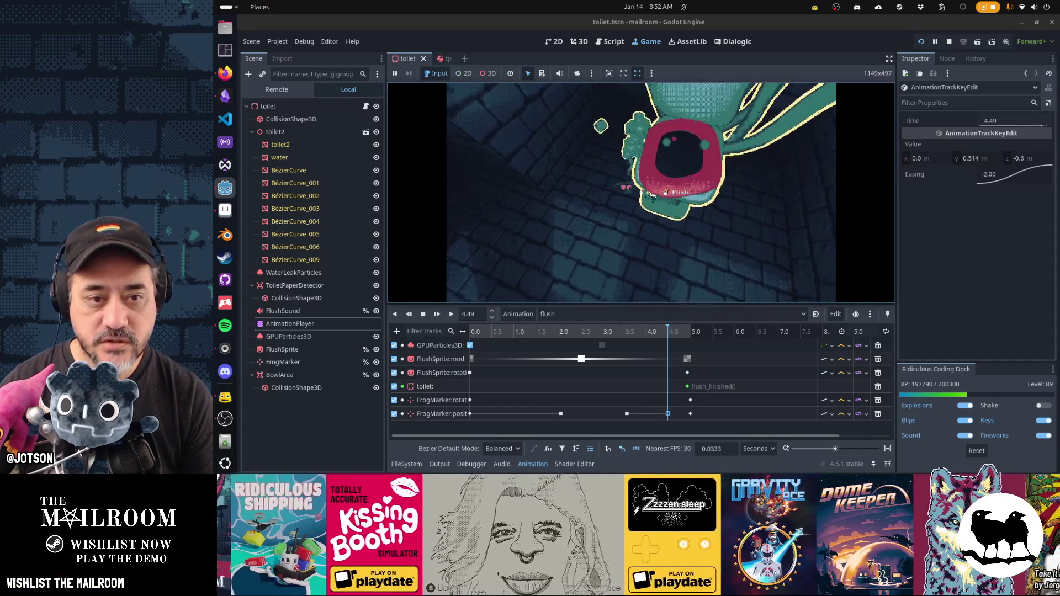
left_click(641, 193)
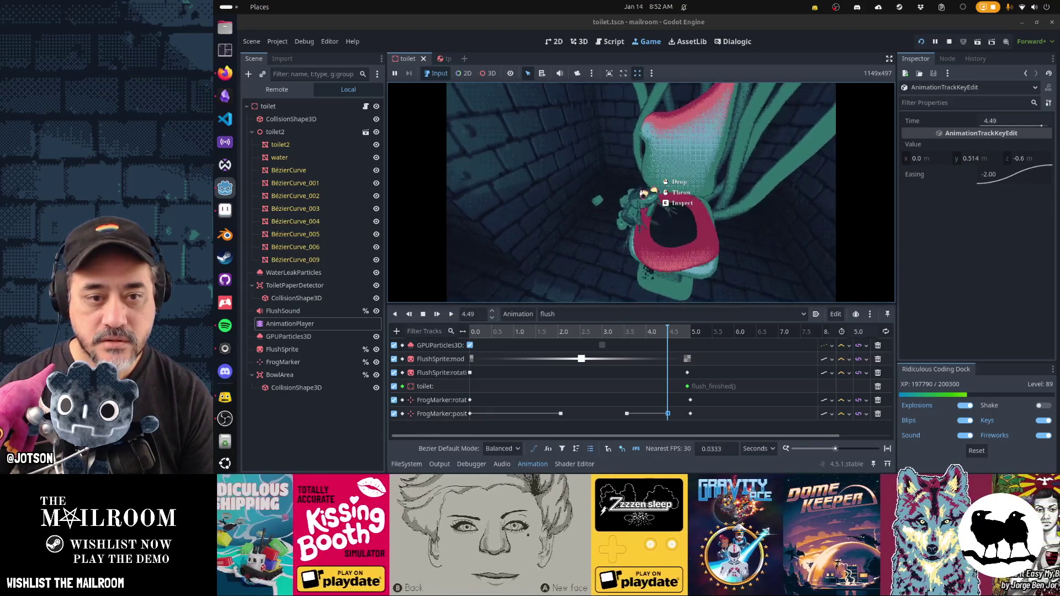
left_click(641, 193)
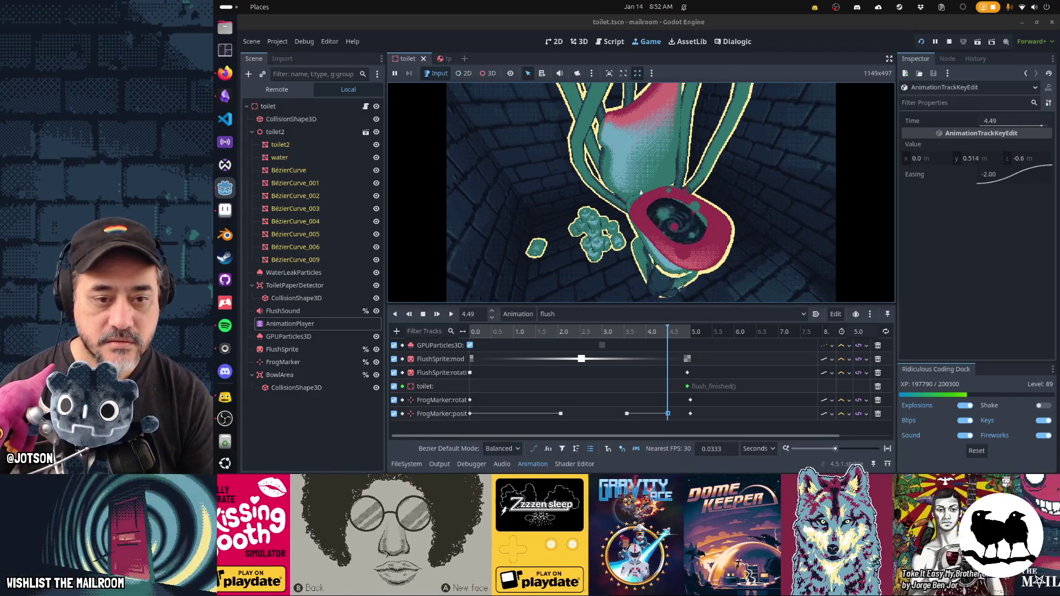
key("F8")
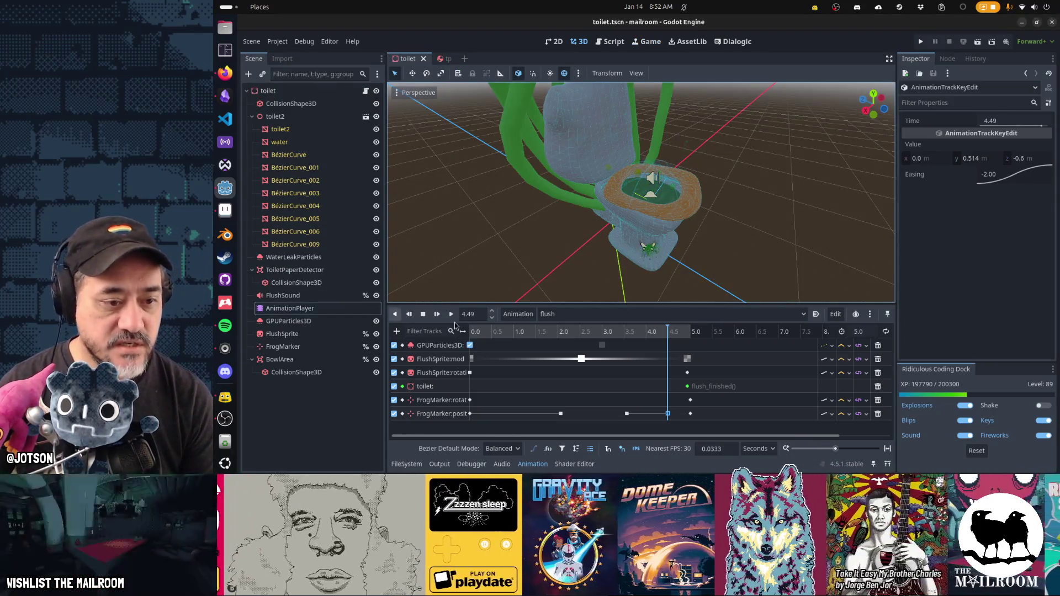
- Uncomment the global_transform line 42 and delete the Y rotation and Y position lines
left_click(611, 42)
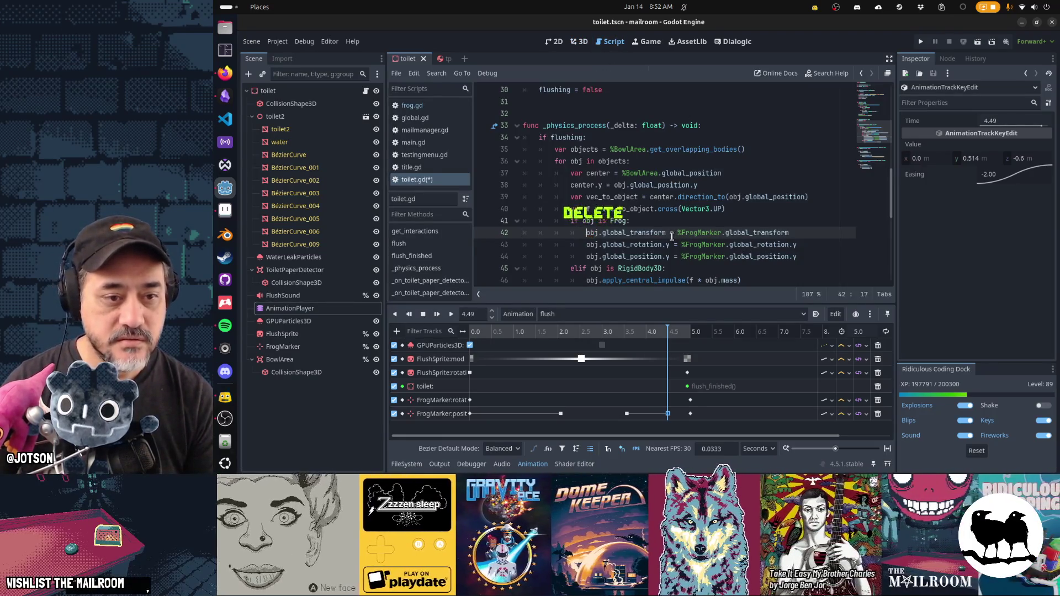
key("ctrl+k")
key("shift+Down")
key("shift+Down")
key("Delete")
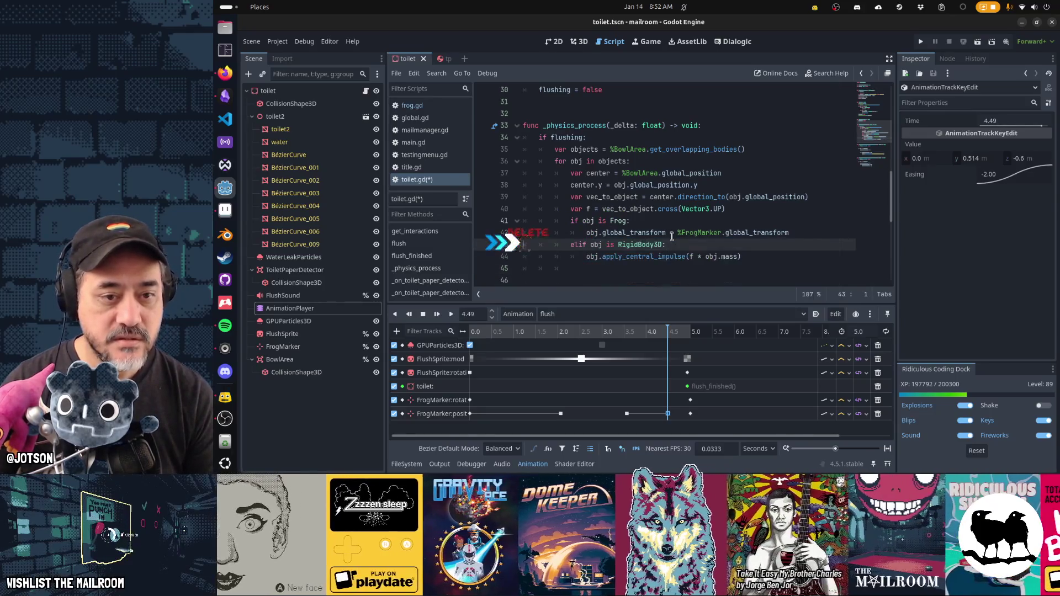
key("Page_Up")
- Cut the obj.rotation = Vector3(-PI/4, 0, 0) line from flush(), save, and run
key("Up")
key("Up")
key("Up")
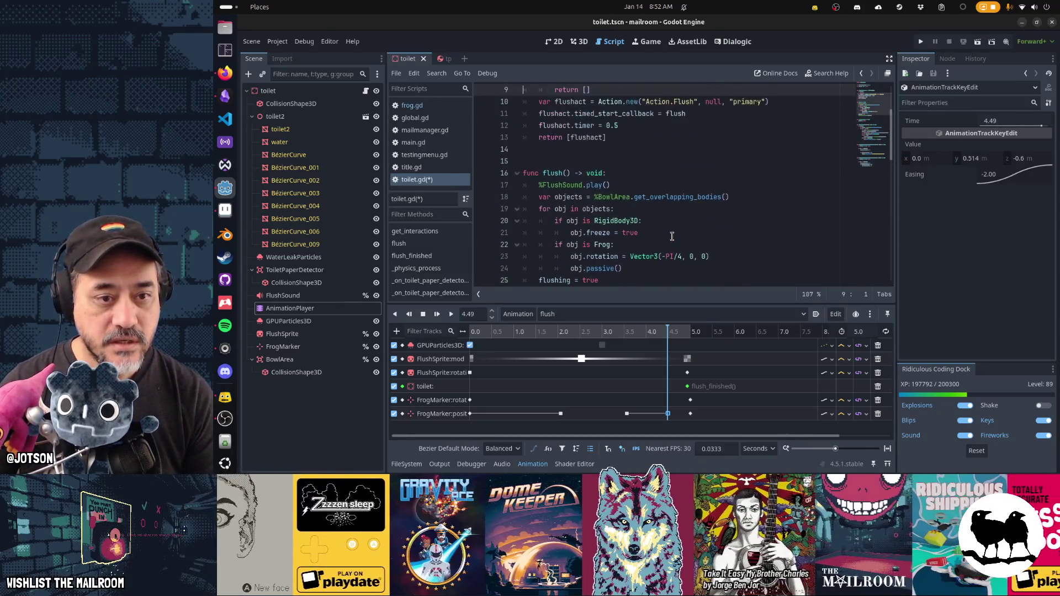
key("Down")
key("Down")
key("Down")
key("ctrl+x")
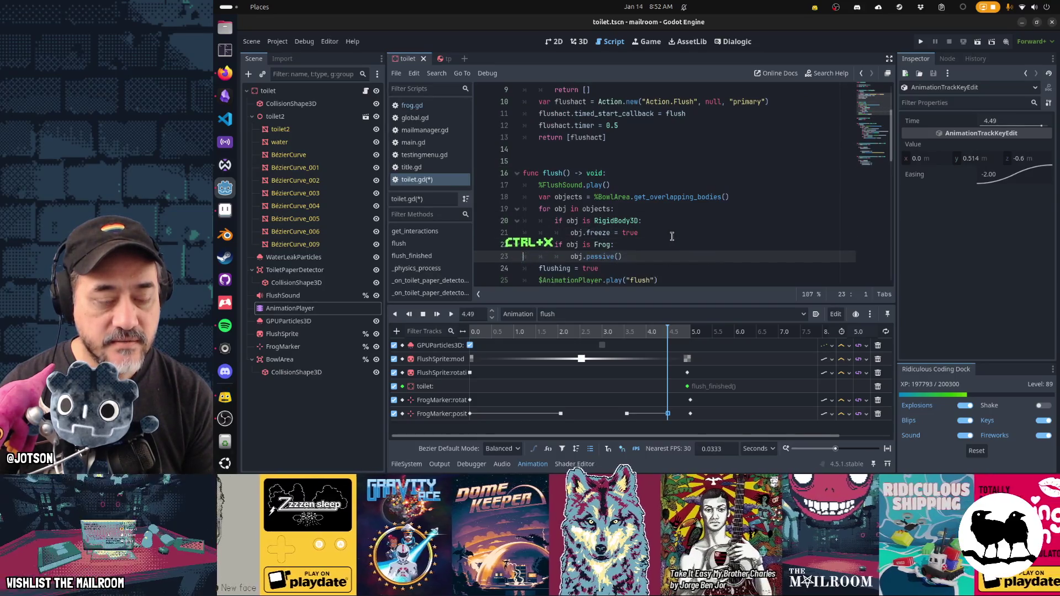
key("ctrl+v")
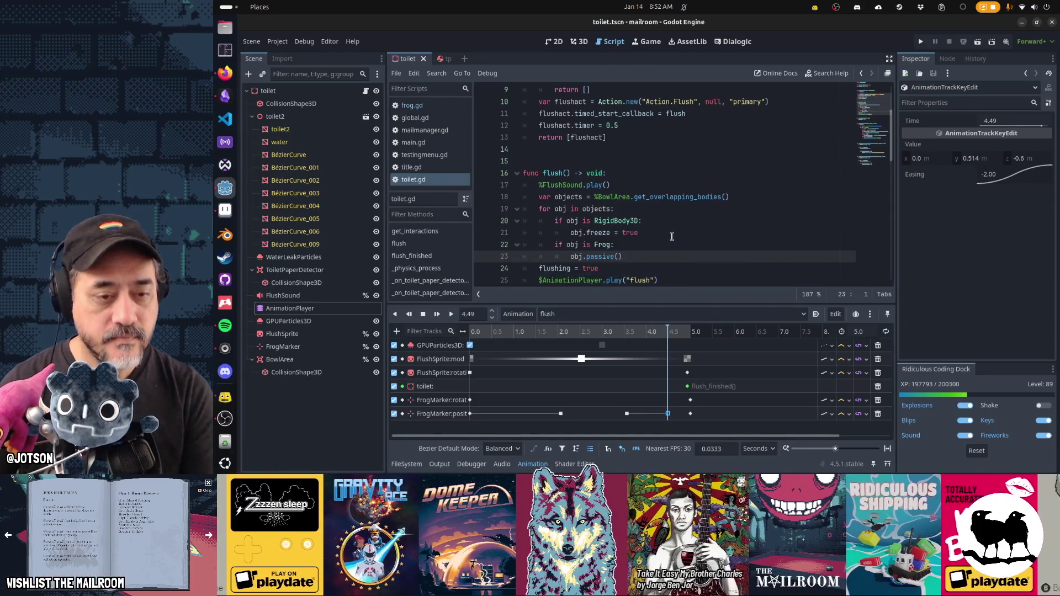
key("ctrl+F4")
key("F5")
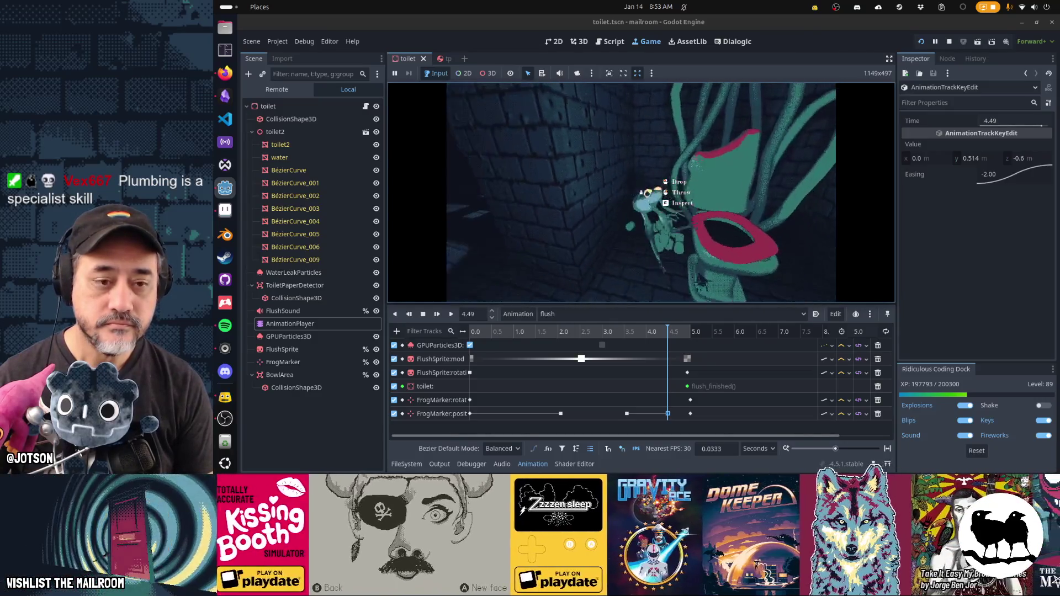
- Stop the game with F8 after watching the frog flush
key("F8")
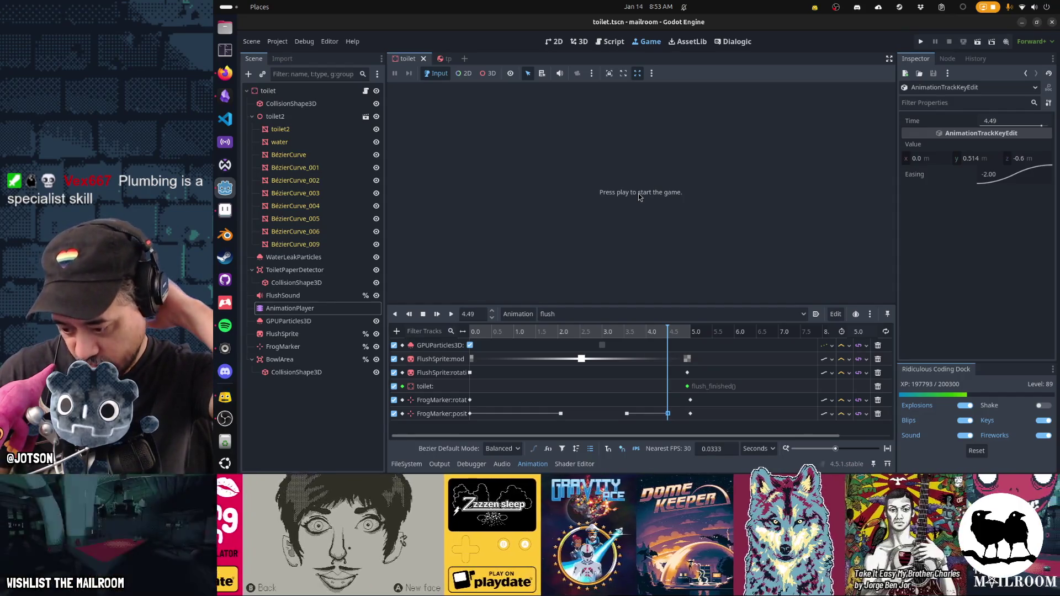
- Return to toilet.gd, scroll to _physics_process, and place the cursor in the vec_to_object expression
left_click(610, 42)
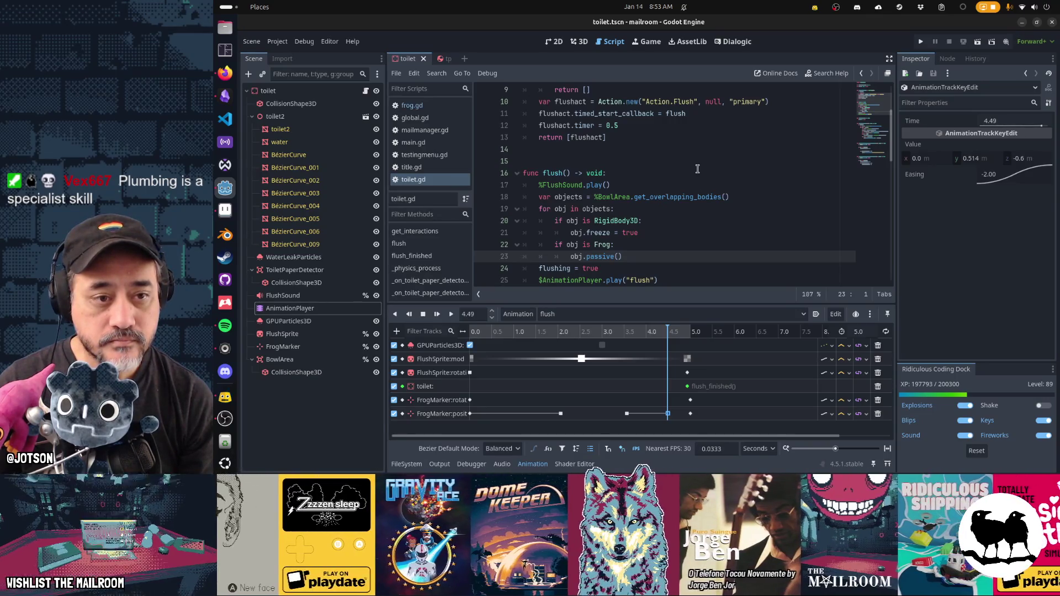
scroll(697, 169, "down", 3)
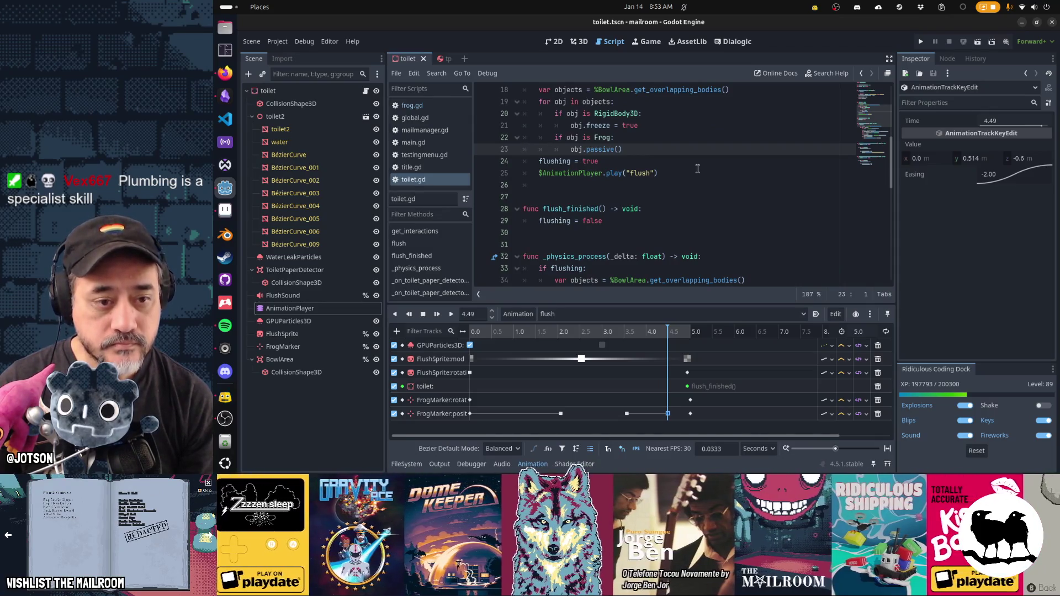
scroll(698, 169, "down", 5)
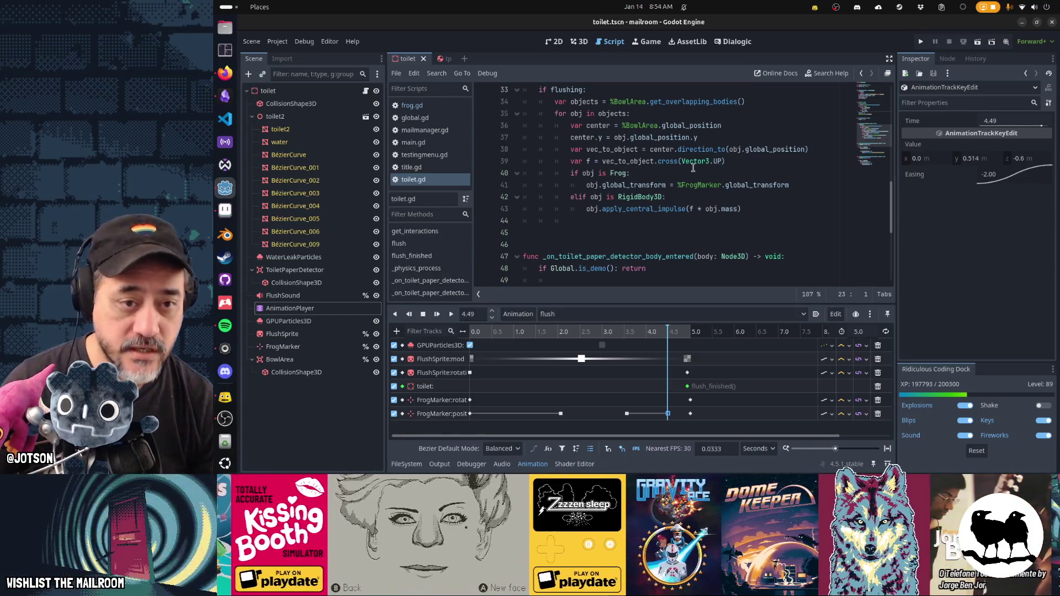
left_click(650, 149)
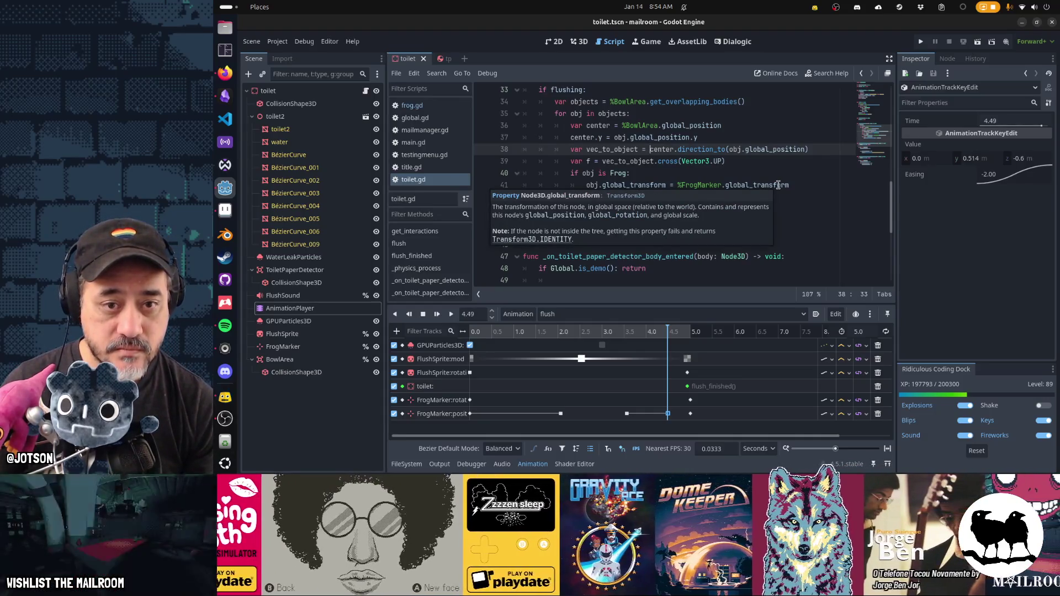
- Rewrite the direction expression as obj.global_position - center
key("shift+End")
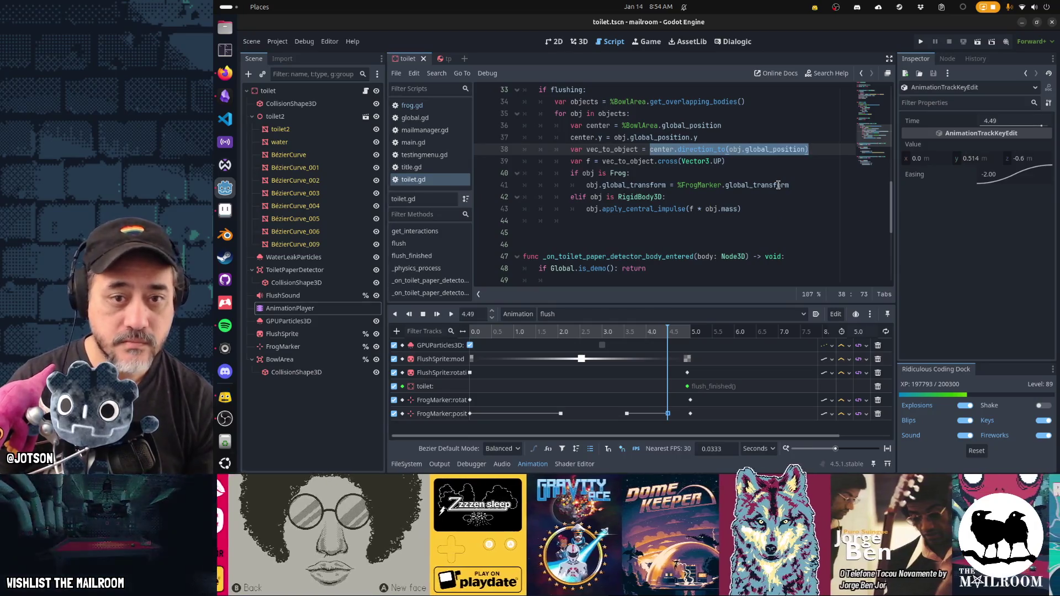
type("obj.global_")
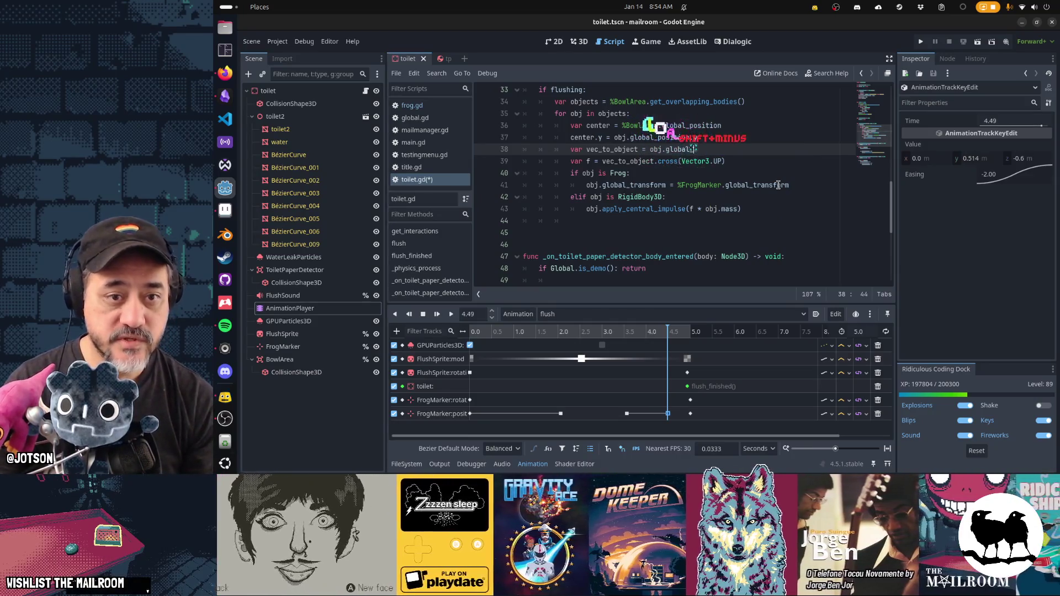
type("position - center")
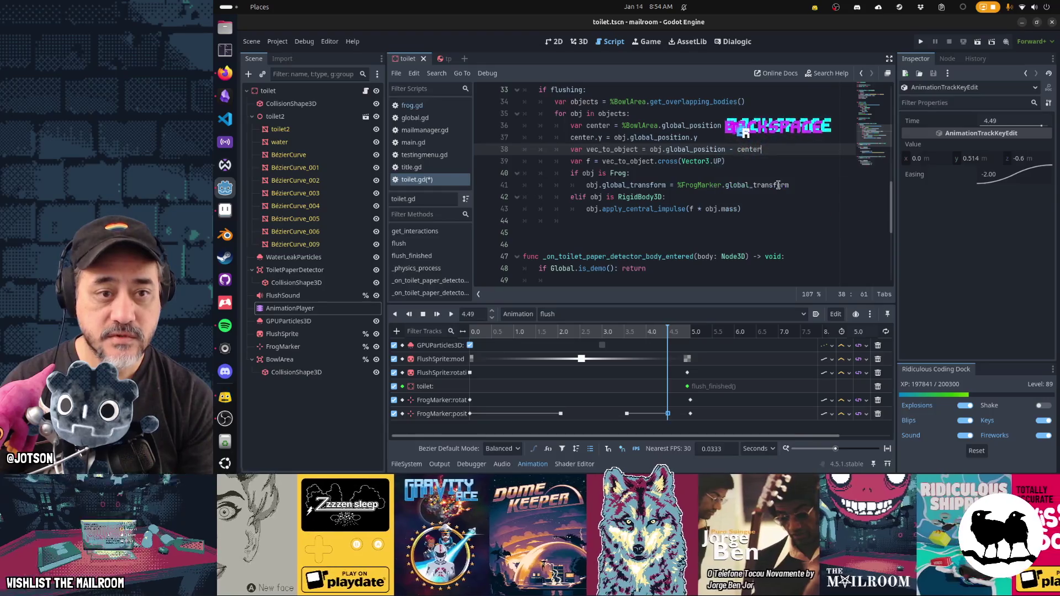
- Add the line vec_to_object = vec_to_object.rotated(TAU * _delta), then select the centre and offset lines
key("Home")
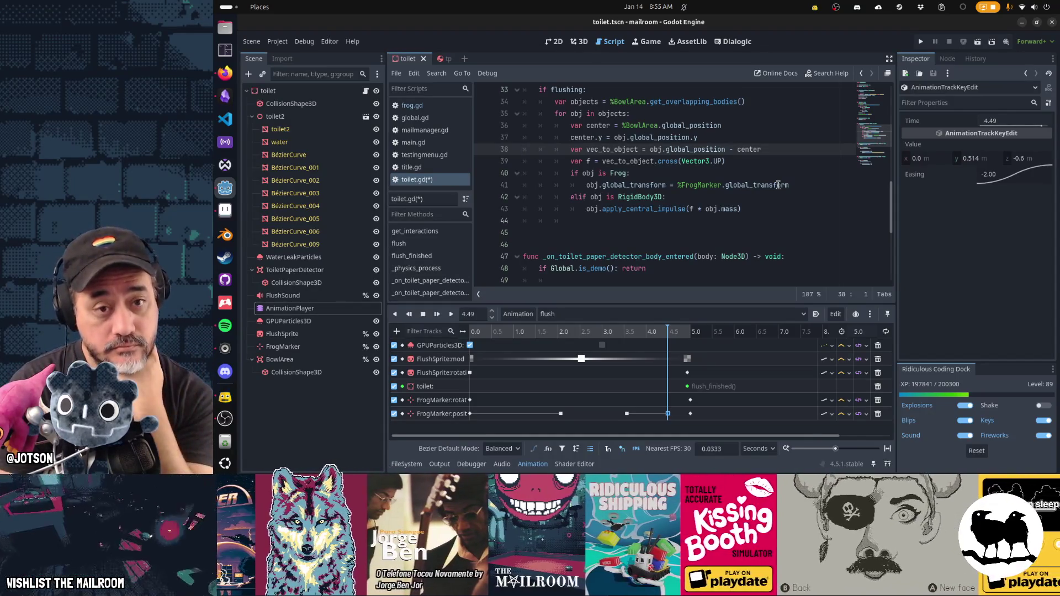
key("Return")
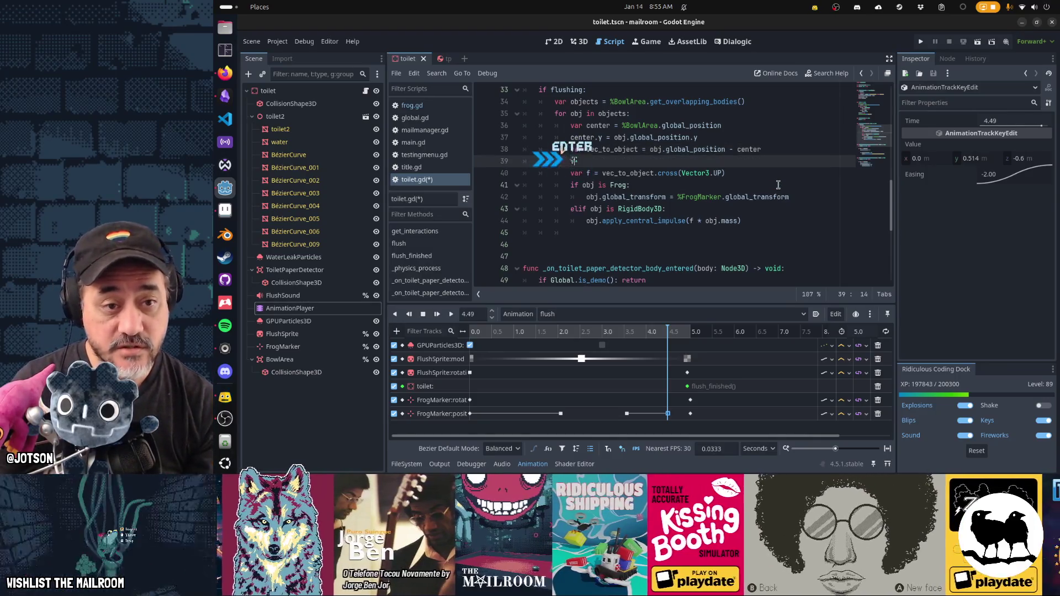
type("vec_to_object")
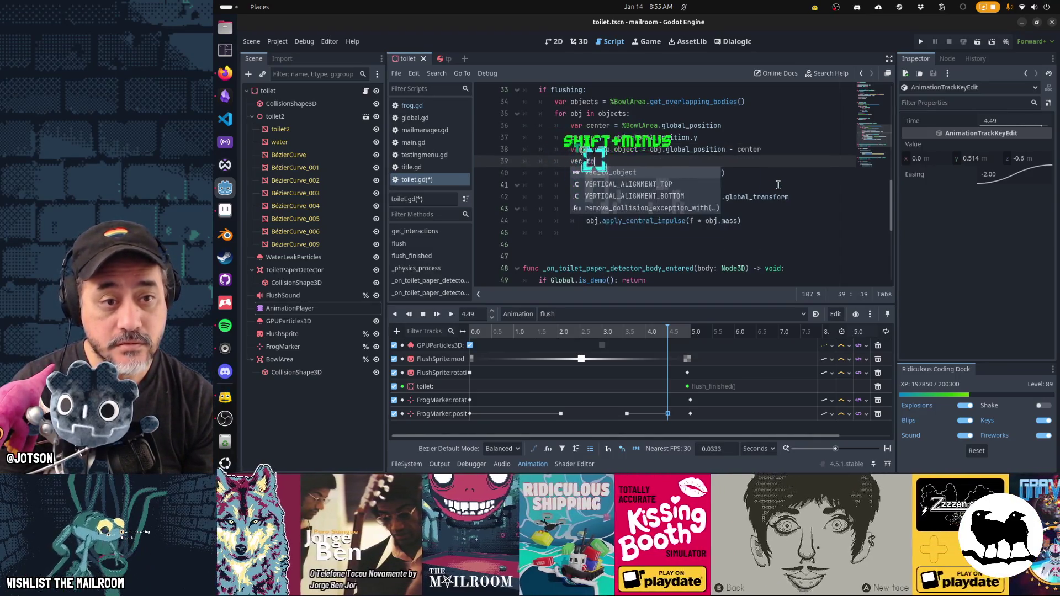
type(" = vec")
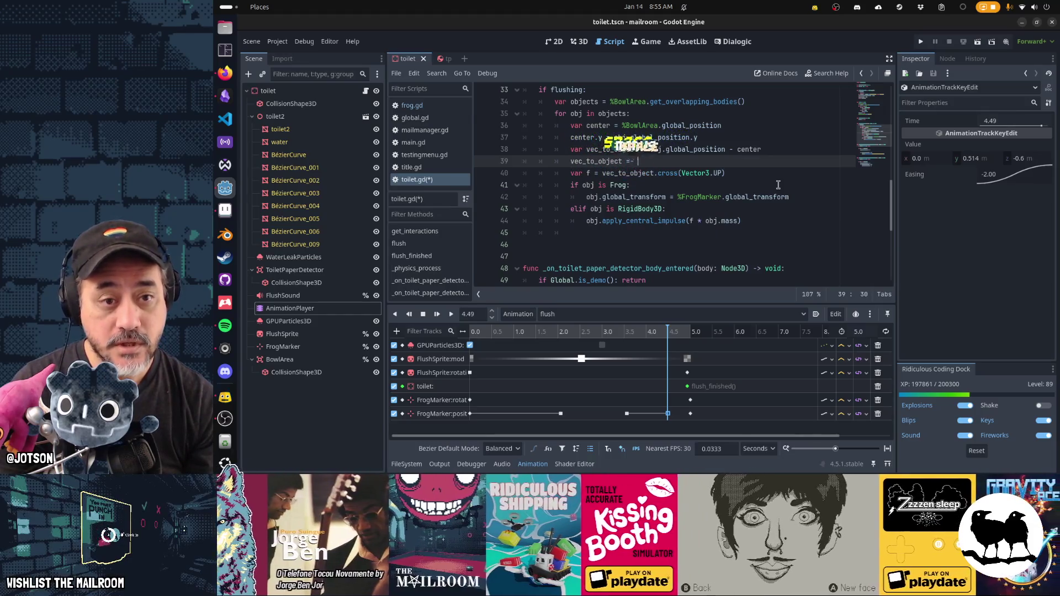
type("_to")
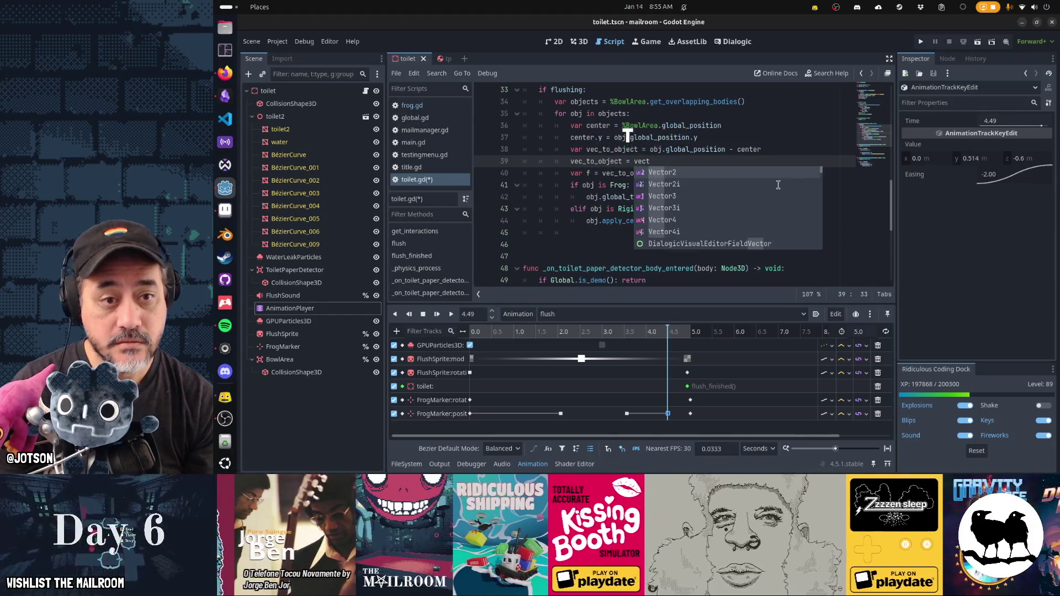
type("_object")
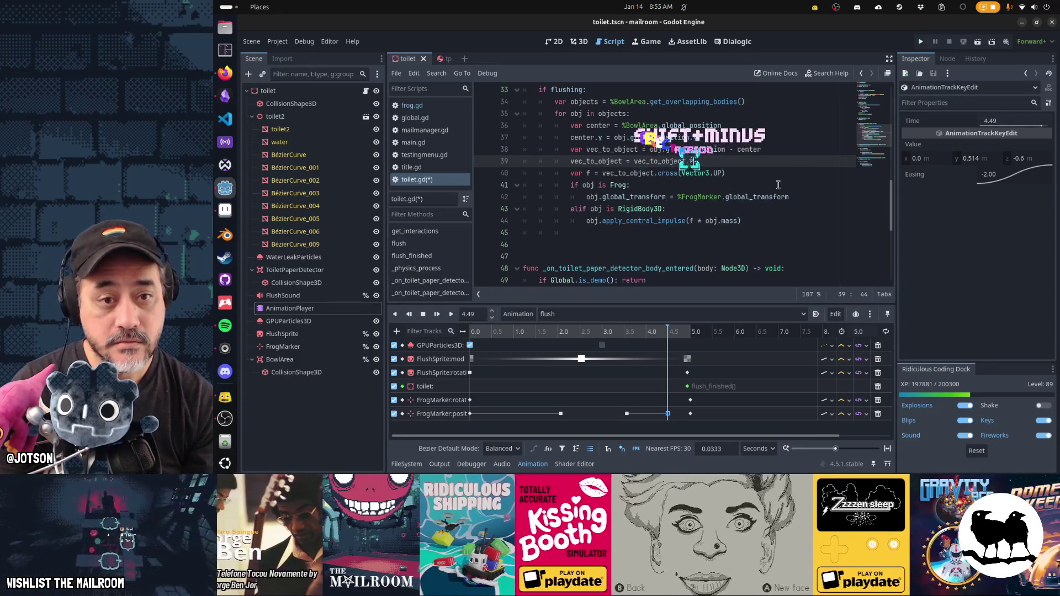
type(".rotated(")
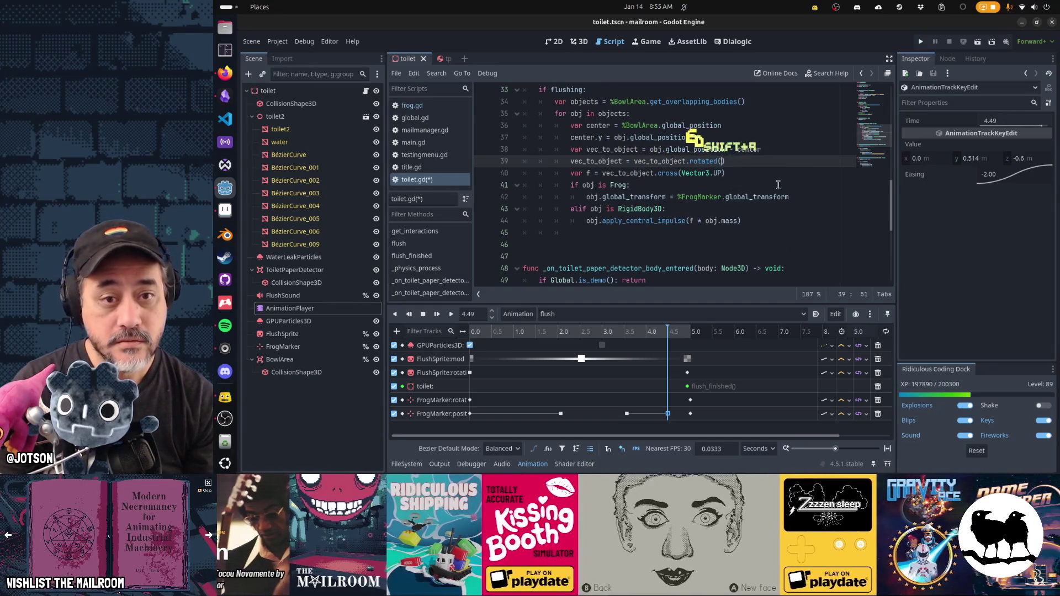
type("TAU * ")
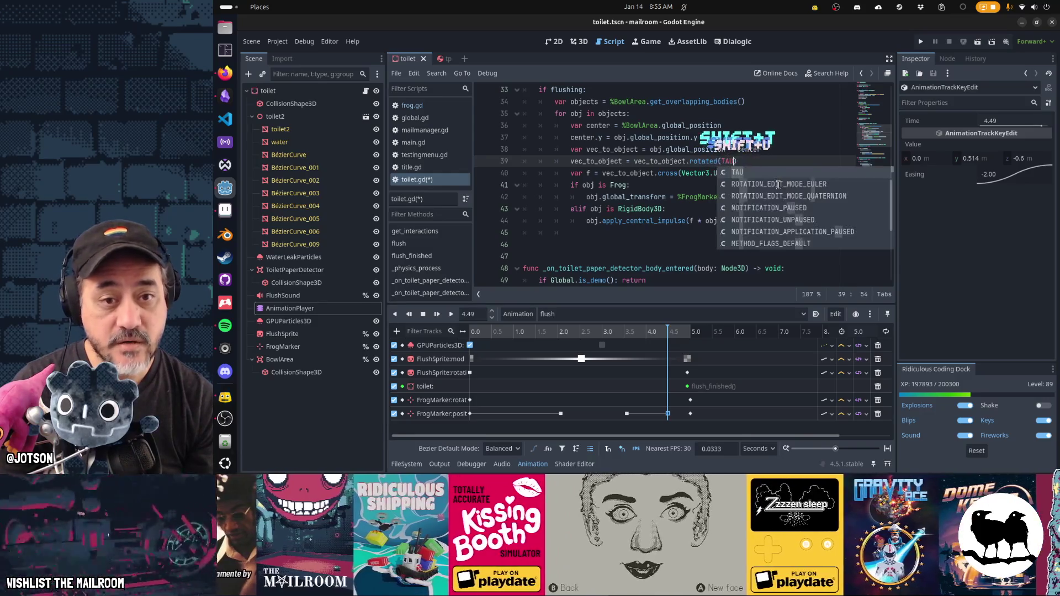
type("_delta")
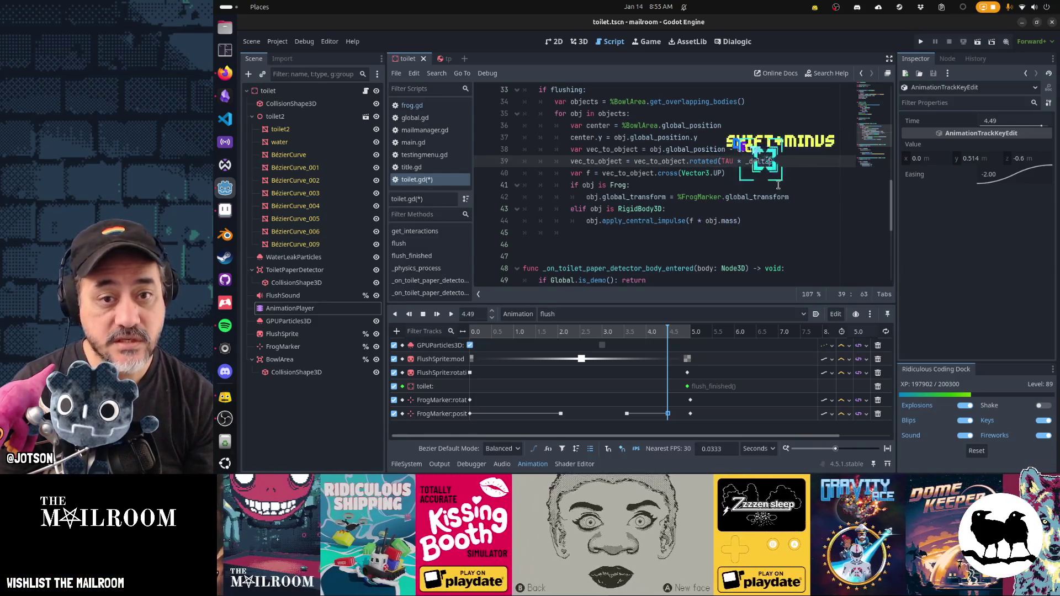
key("Up")
key("Home")
key("Home")
key("Up")
key("Up")
key("shift+Down")
key("shift+Down")
key("shift+Down")
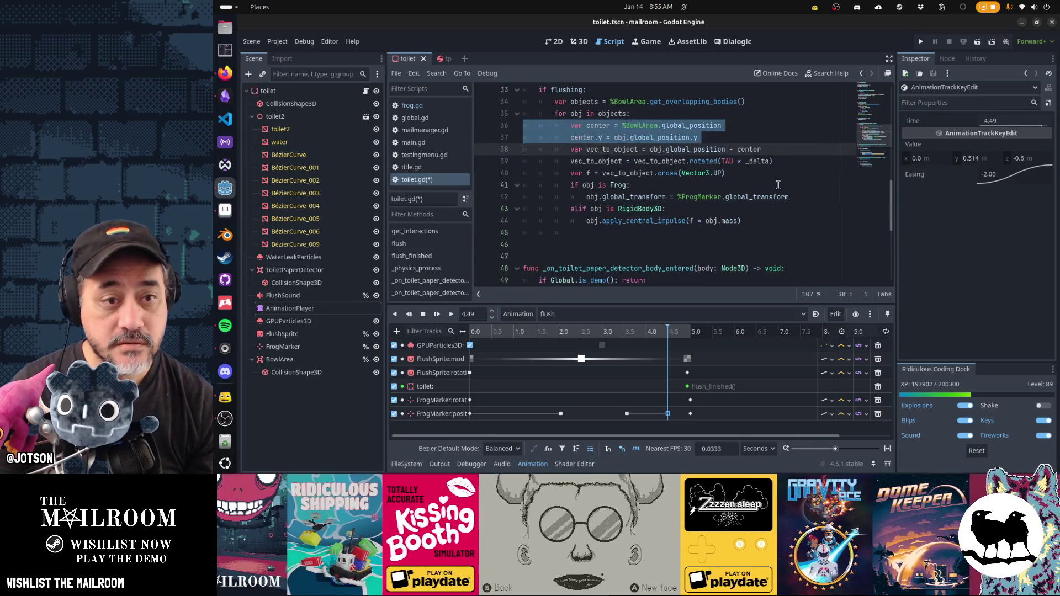
- Move the centre and offset lines into the RigidBody3D branch, indented, and remove the cross-product force line
key("ctrl+x")
key("Down")
key("Down")
key("Down")
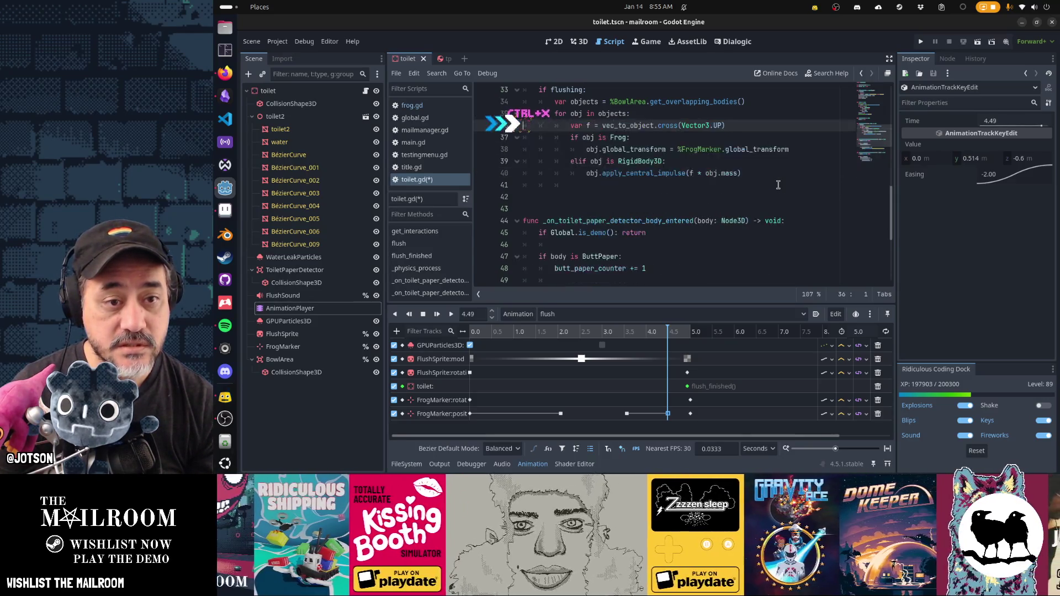
key("ctrl+v")
key("shift+Up")
key("shift+Up")
key("shift+Up")
key("shift+Up")
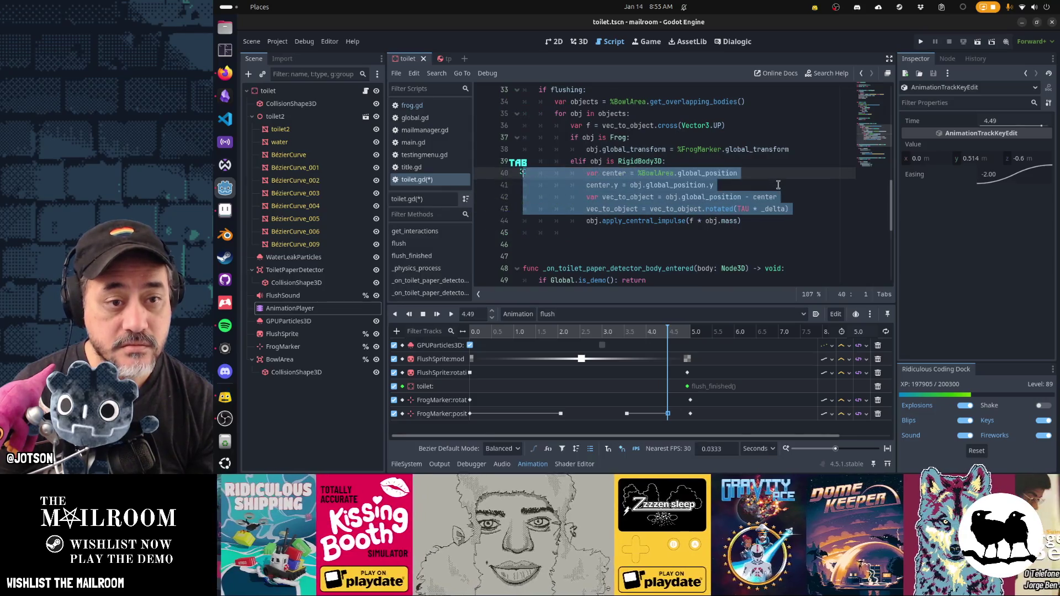
key("Tab")
key("Up")
key("Up")
key("Up")
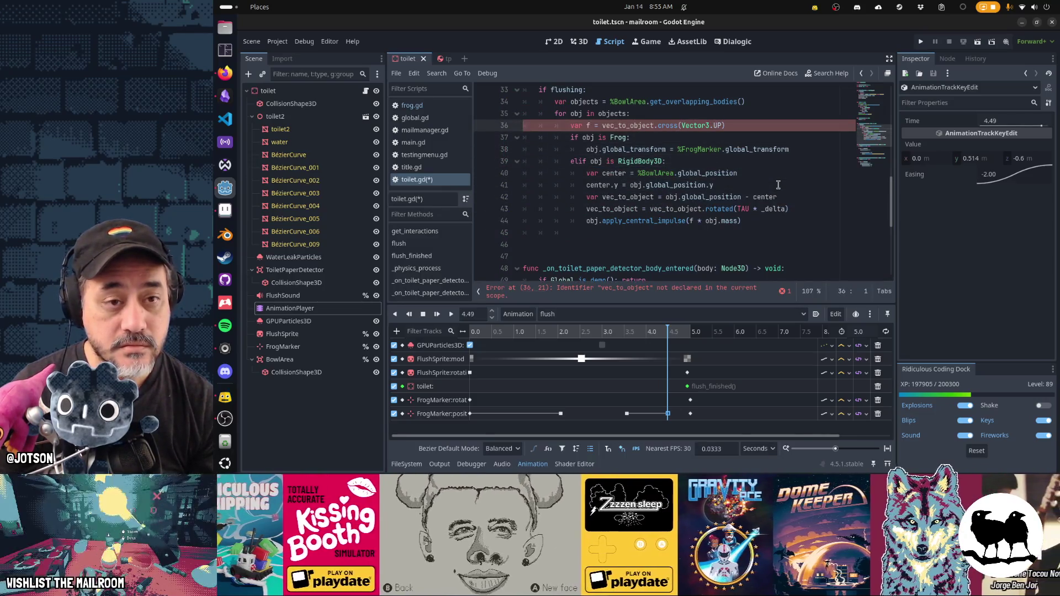
key("ctrl+x")
- Replace the impulse call with obj.global_position = center + vec_to_object
key("Down")
key("Down")
key("Down")
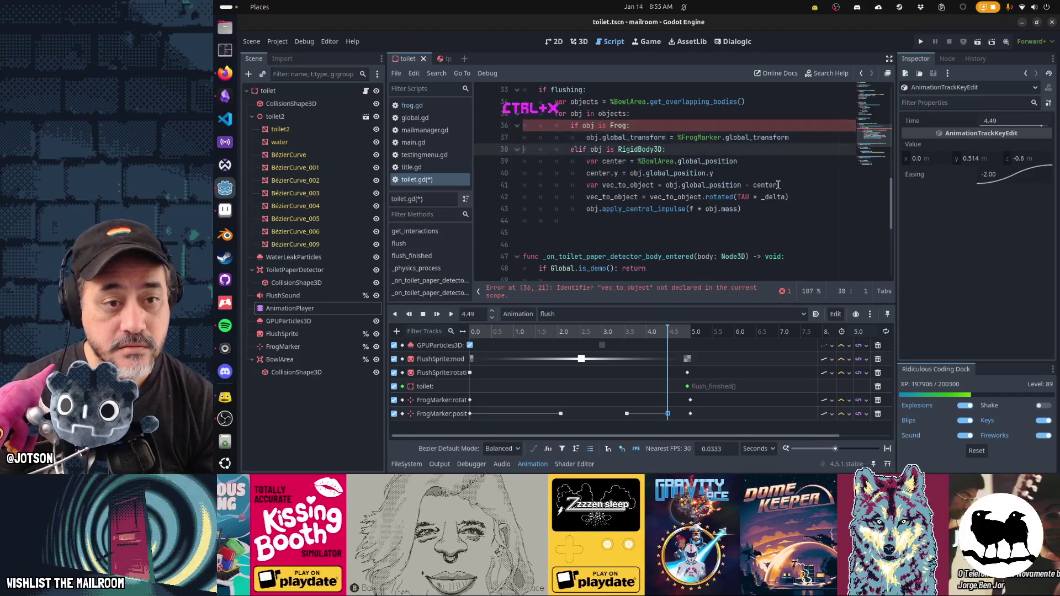
key("End")
key("shift+Home")
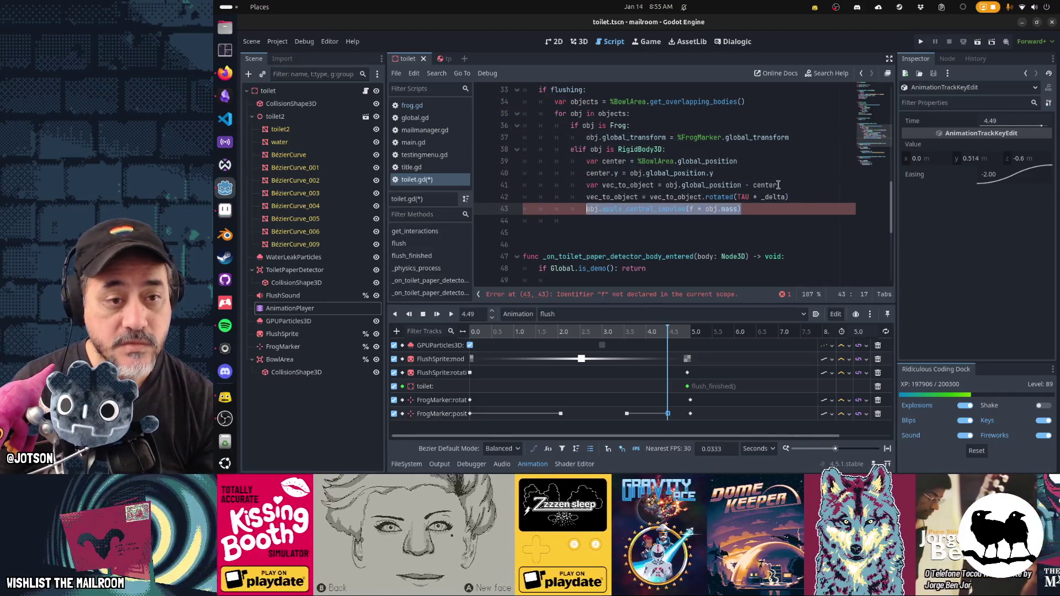
type("obj.position.")
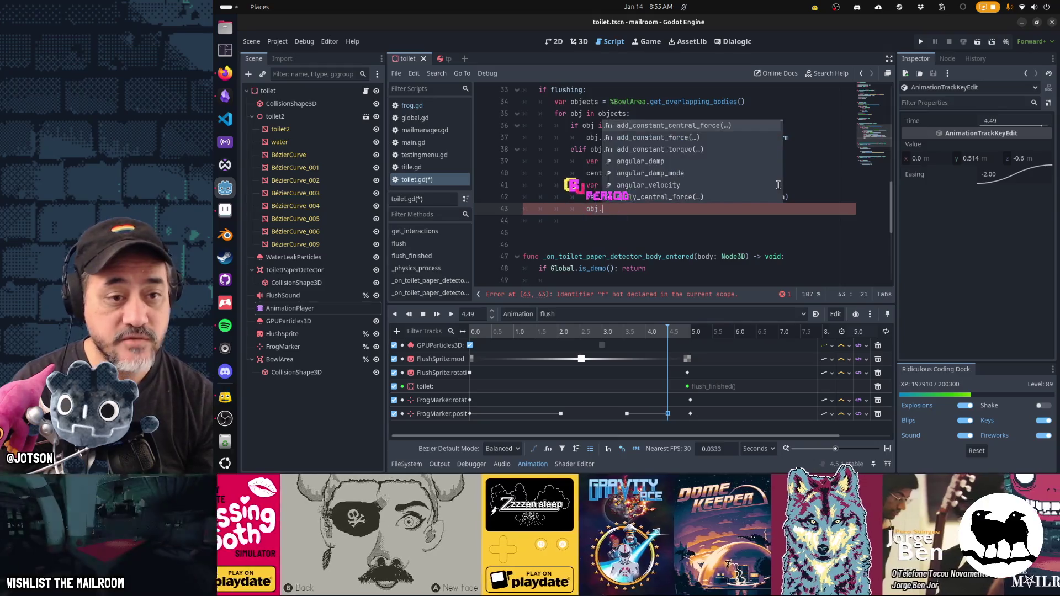
key("BackSpace")
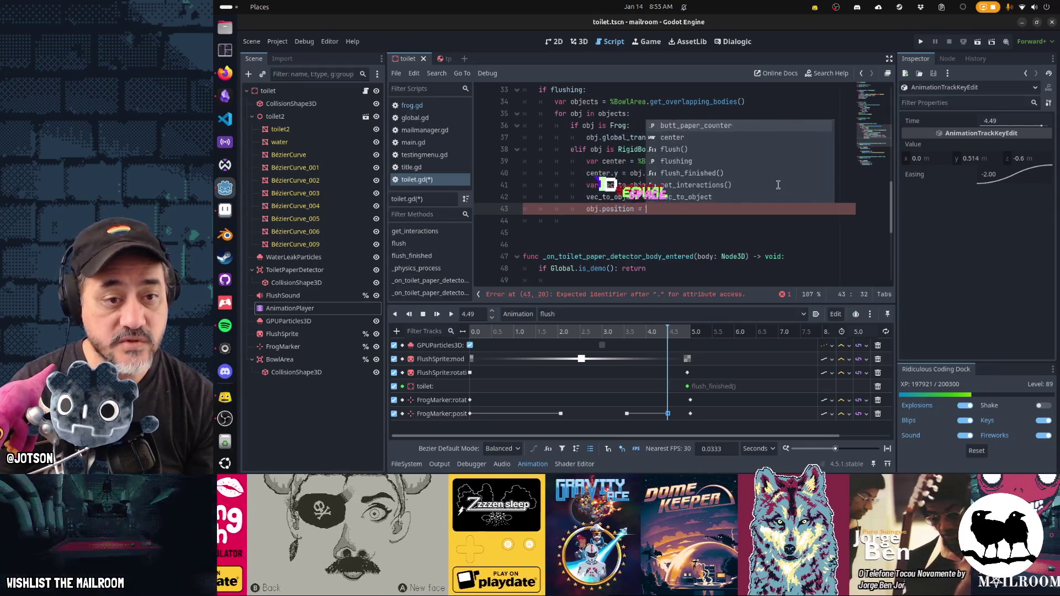
type("=")
key("ctrl+Left")
key("ctrl+Left")
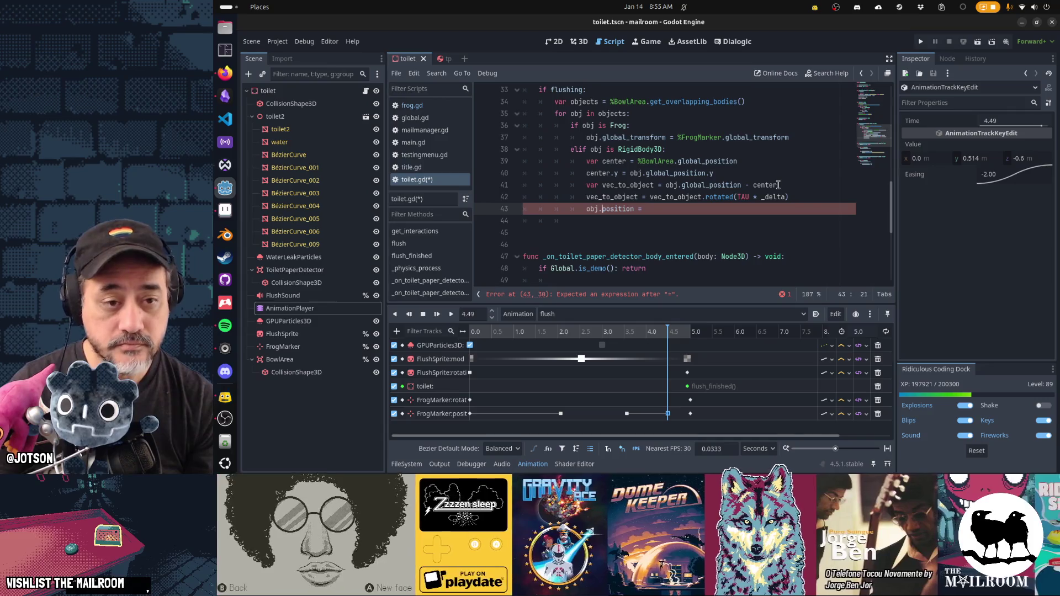
type("global_")
key("End")
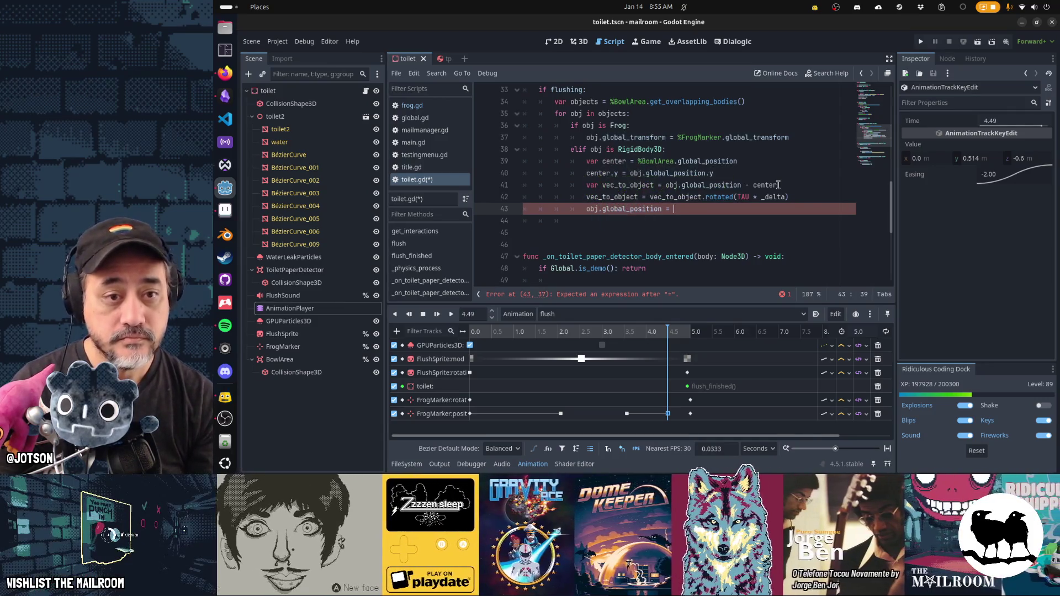
type("center")
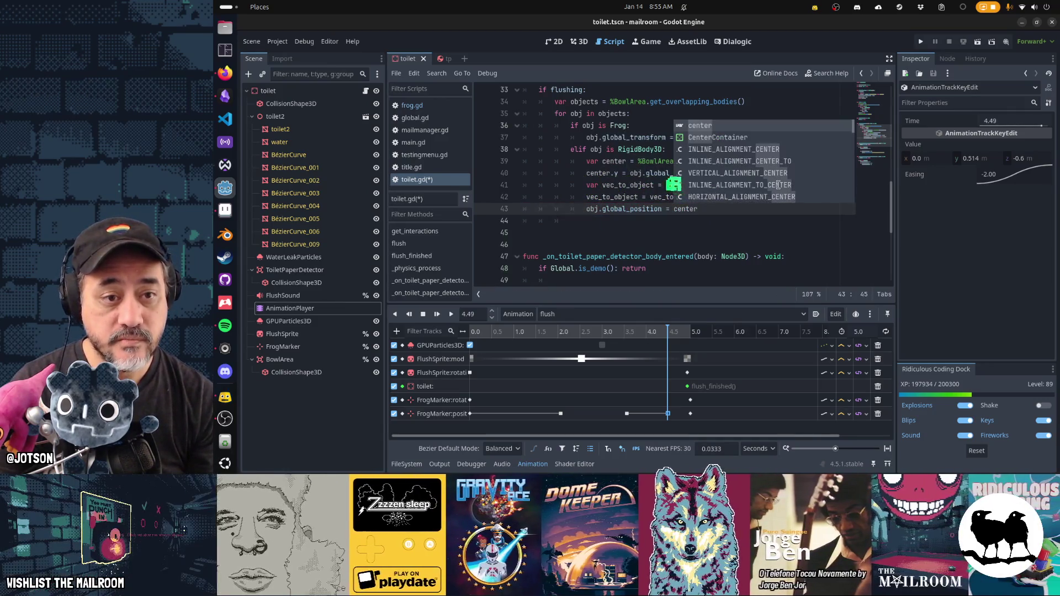
type(" + vec_to_object")
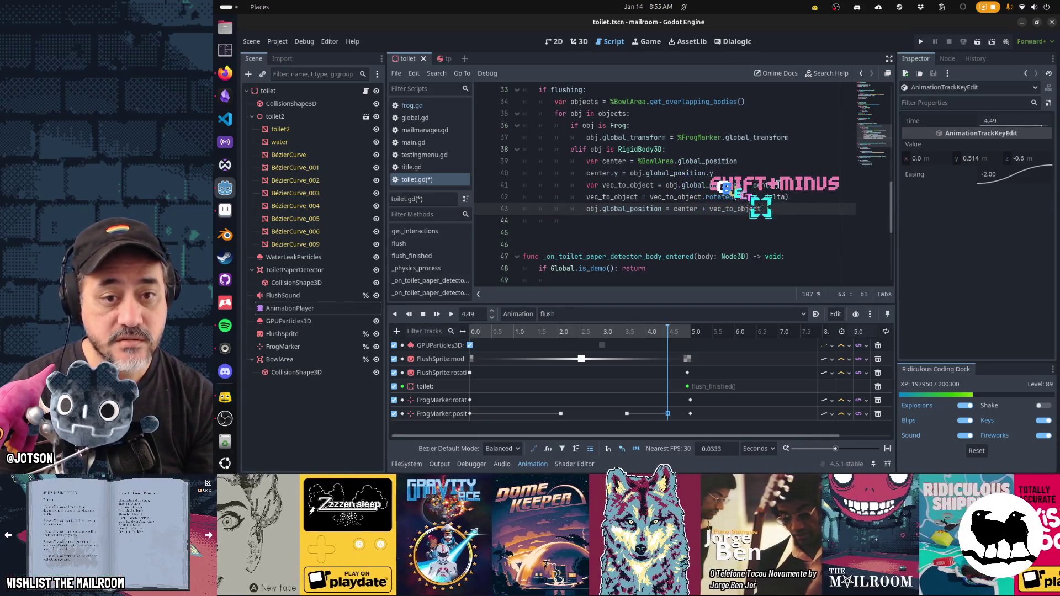
key("Return")
key("Home")
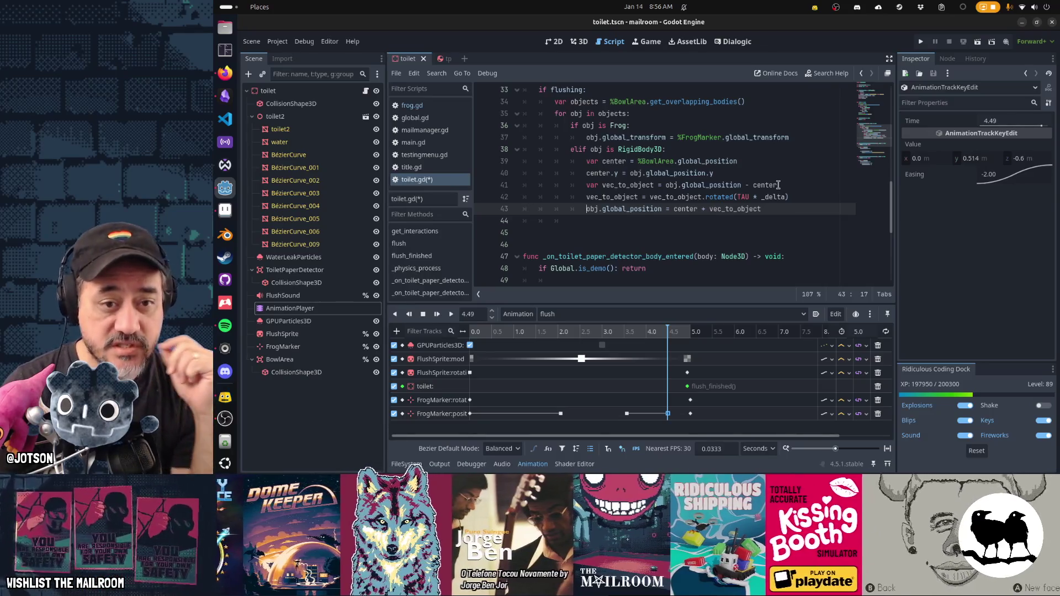
- Change the rotation angle to -TAU * _delta, save toilet.gd and run the game
key("Up")
key("Up")
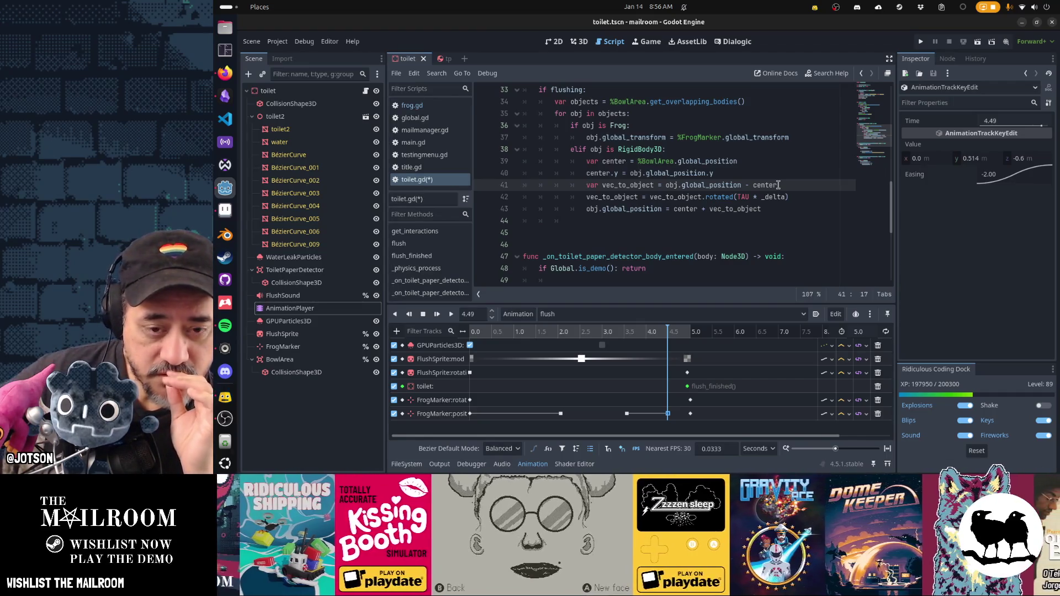
key("Down")
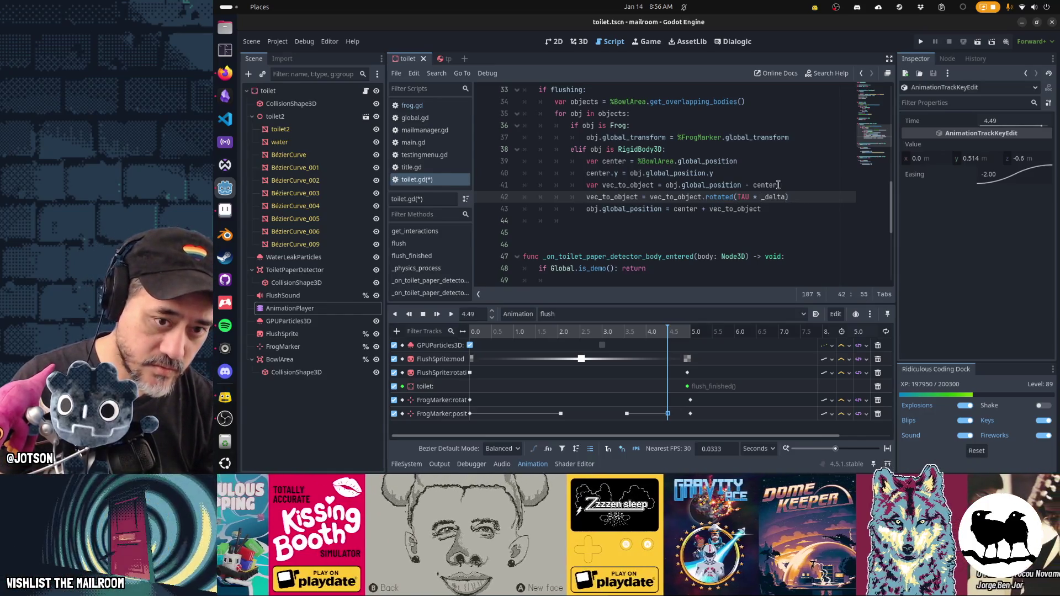
type("-")
key("ctrl+s")
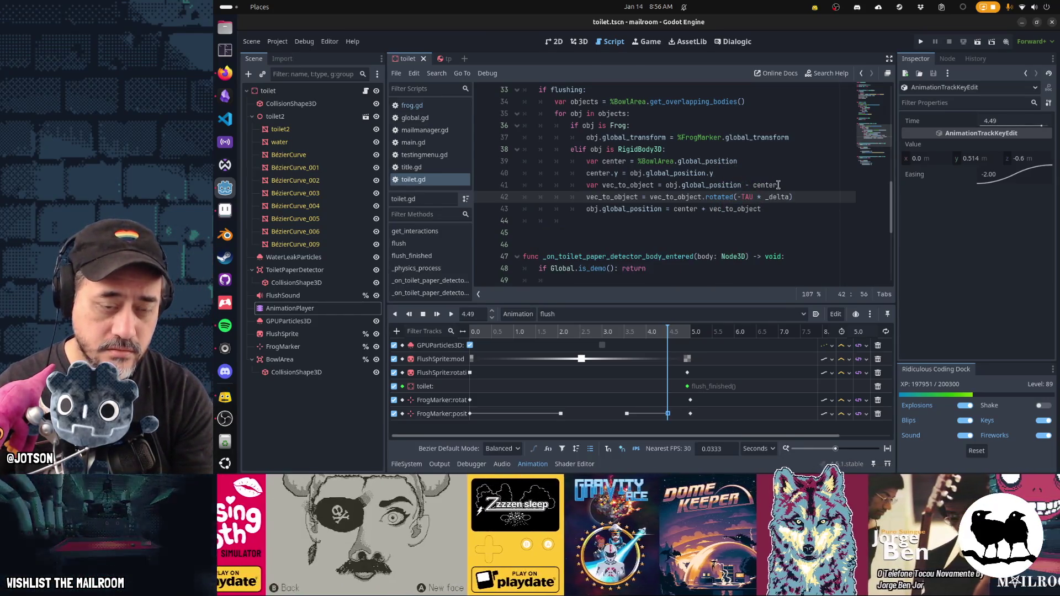
key("F5")
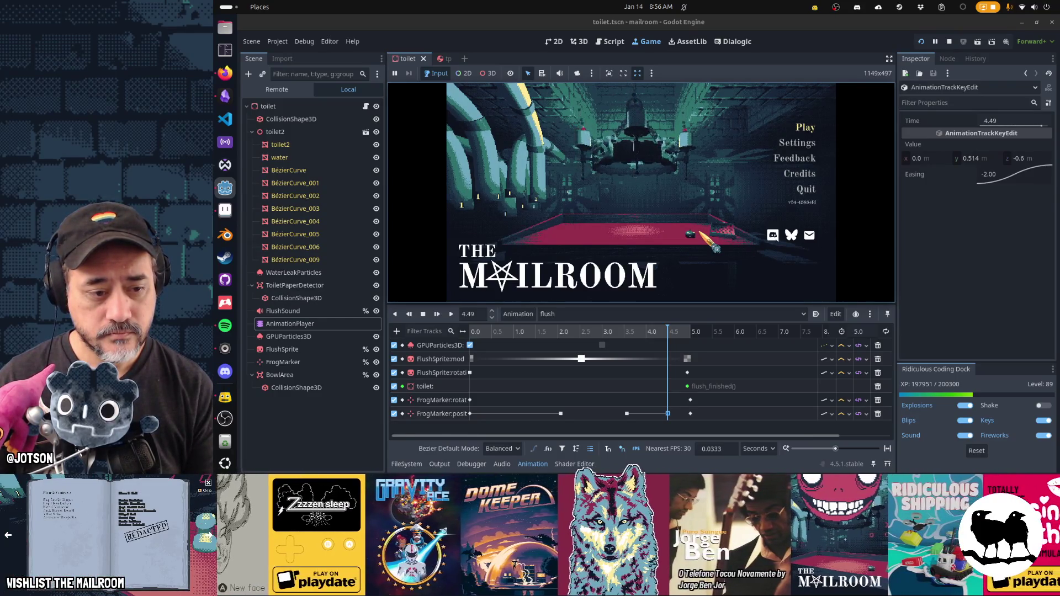
- Select the TAU * _delta angle in the rotated call and rerun the game from the title menu
left_click(615, 45)
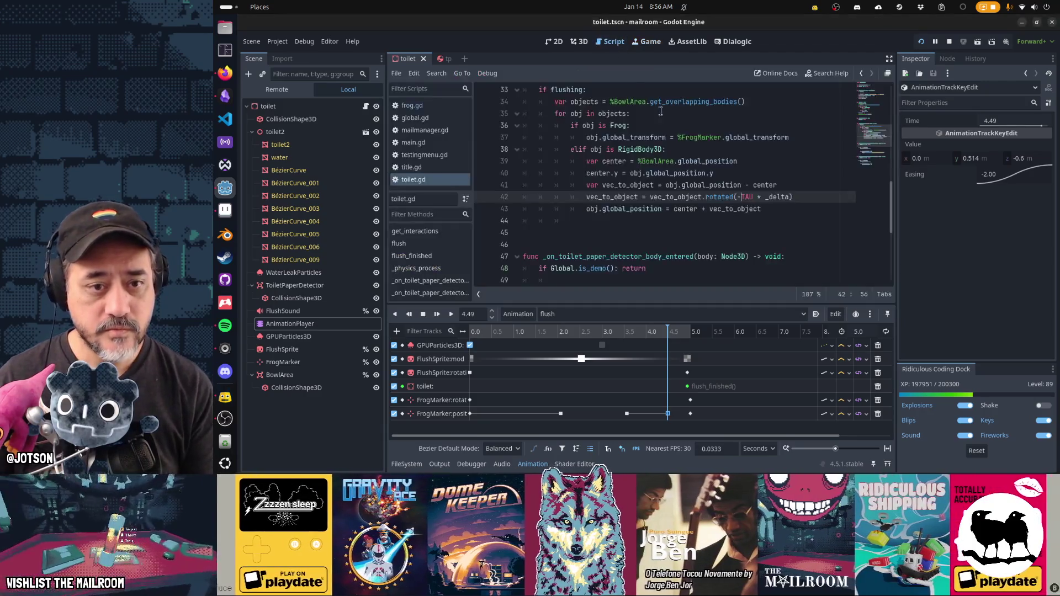
left_click(738, 198)
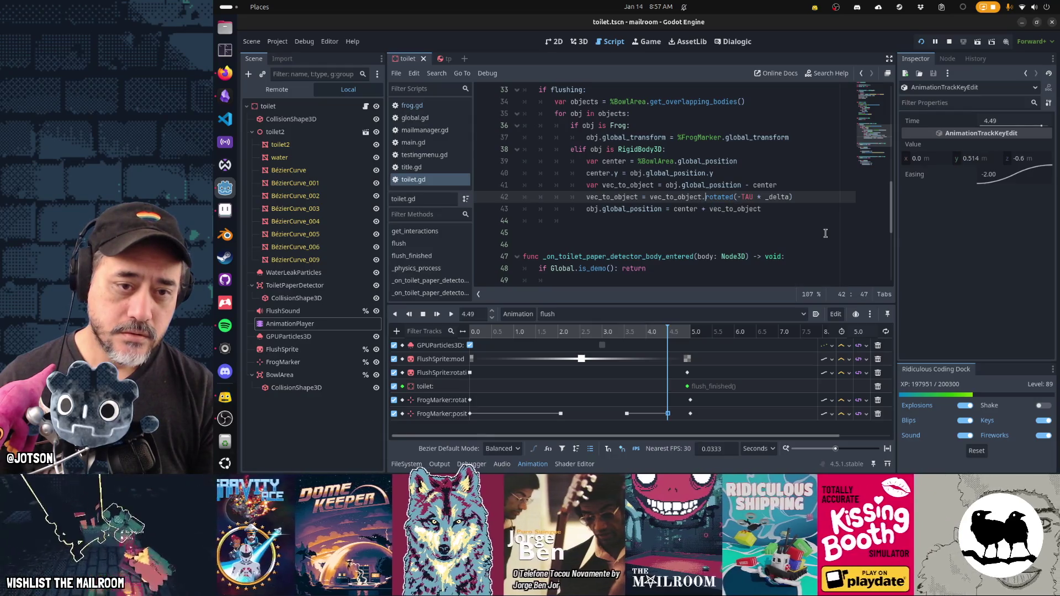
key("shift+End")
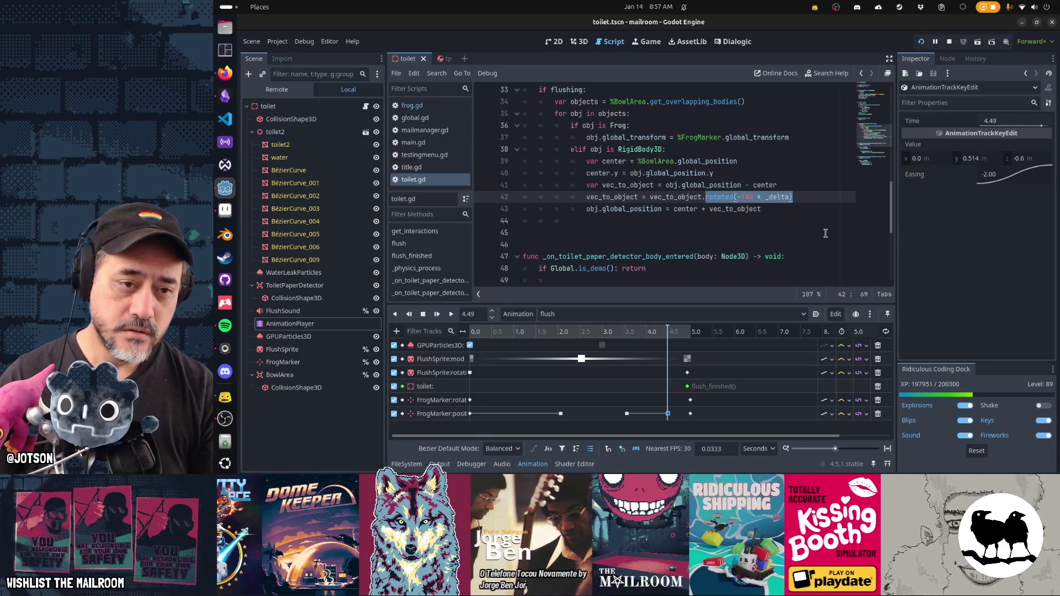
key("Left")
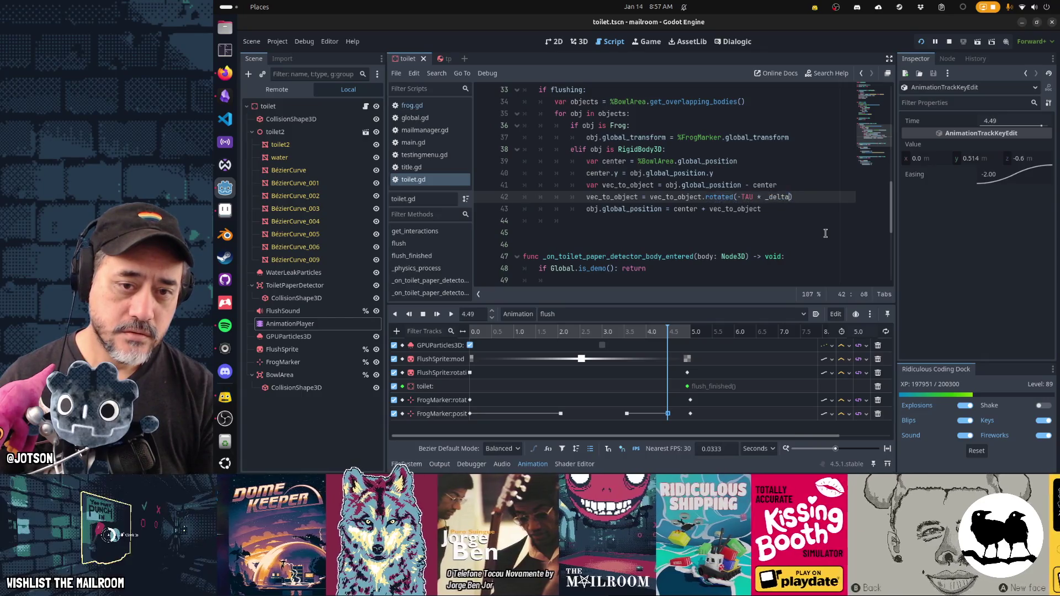
key("ctrl+shift+Left")
key("ctrl+shift+Left")
key("ctrl+shift+Left")
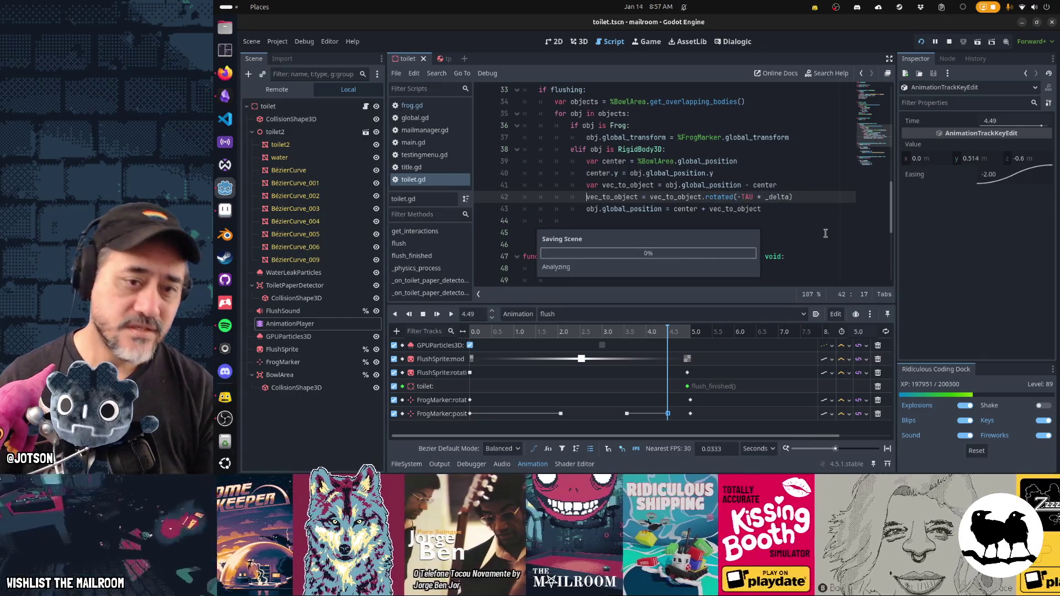
key("F5")
key("Return")
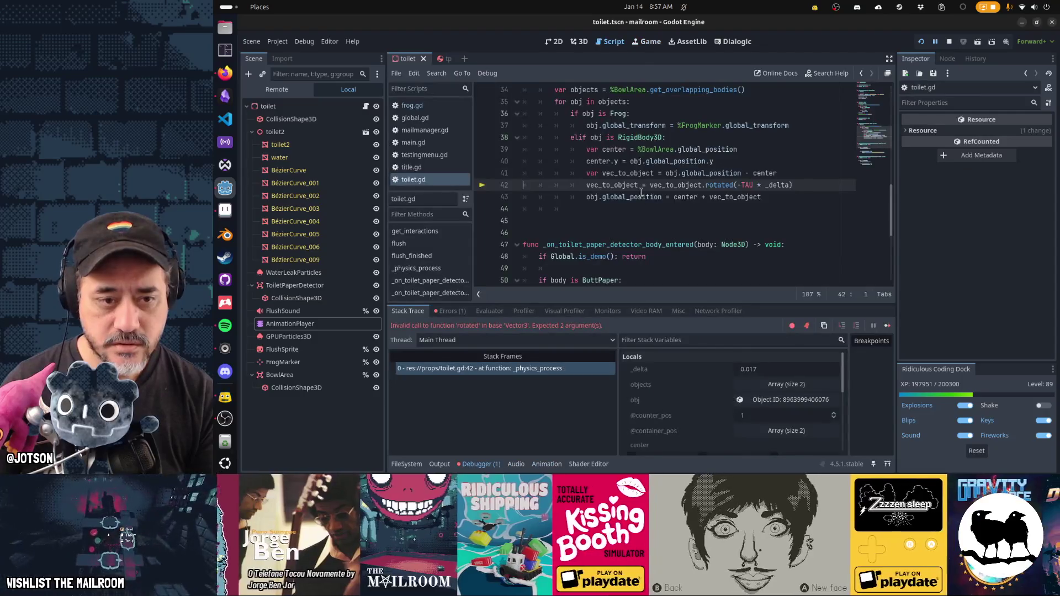
- Add Vector3.UP as the rotation axis, save toilet.gd, and switch to the running game
left_click(737, 186)
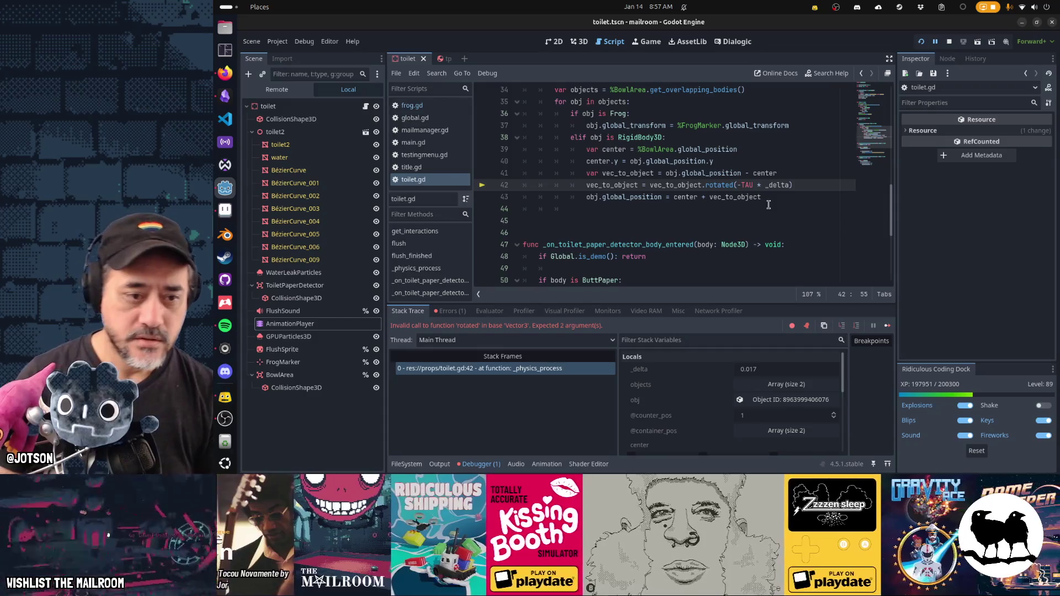
type("Vector3.")
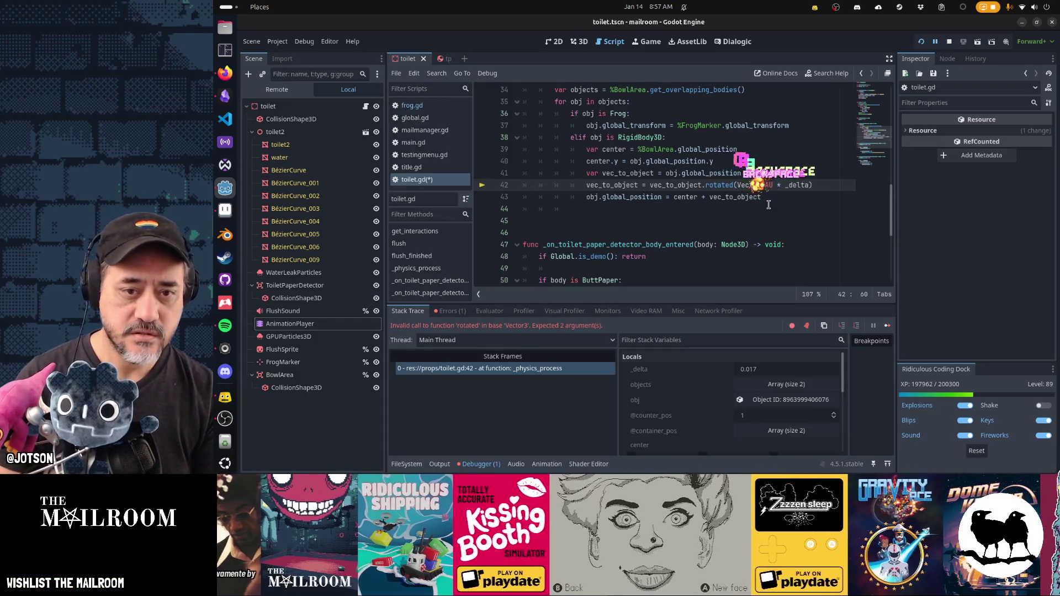
type("UP,")
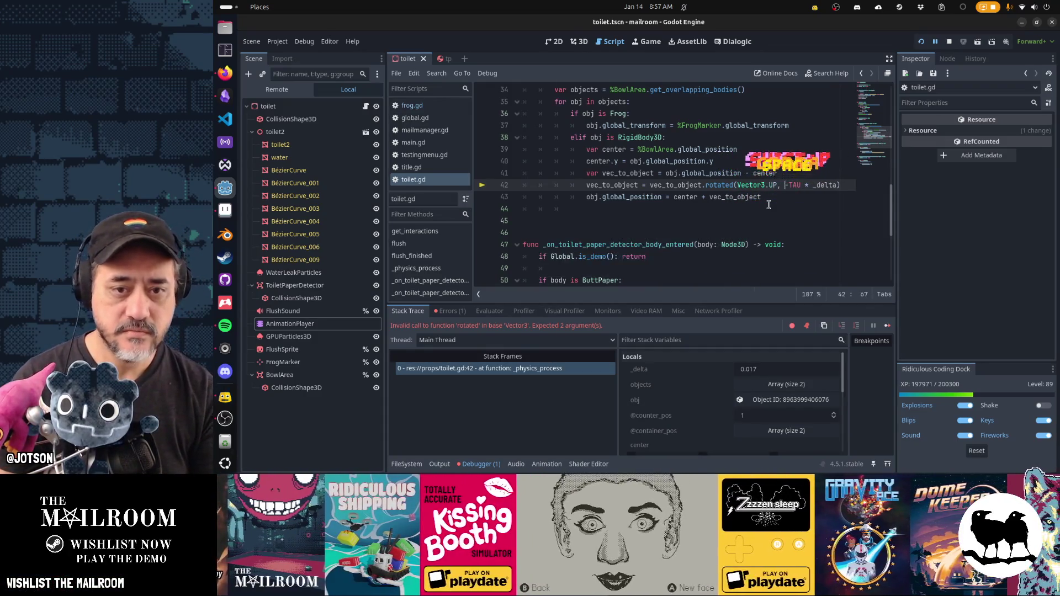
key("ctrl+s")
key("ctrl+F4")
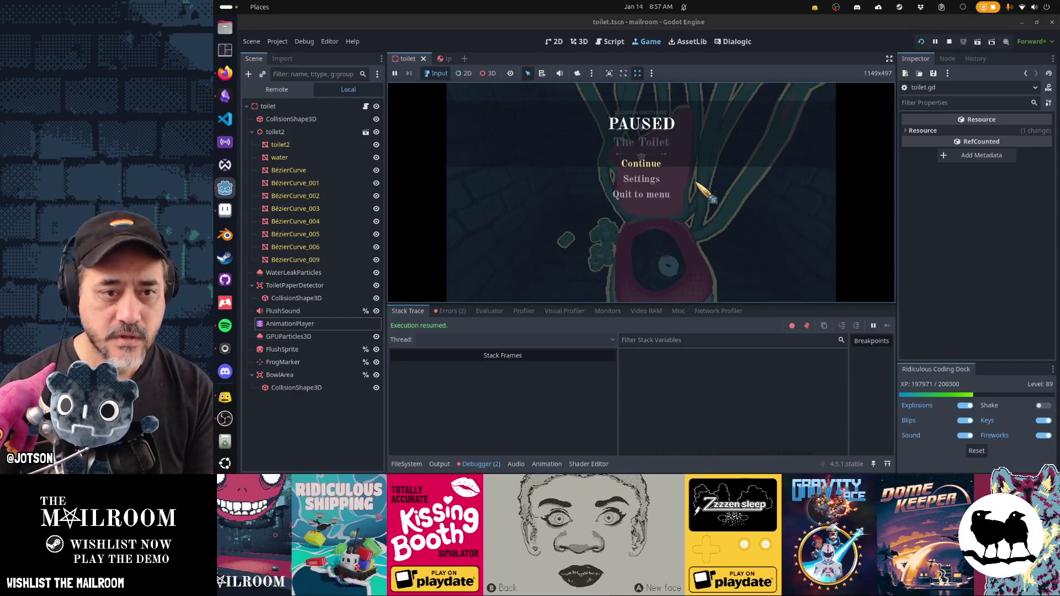
- Continue the game, flush the toilet to watch the swirl, then pause and return to toilet.gd
left_click(630, 292)
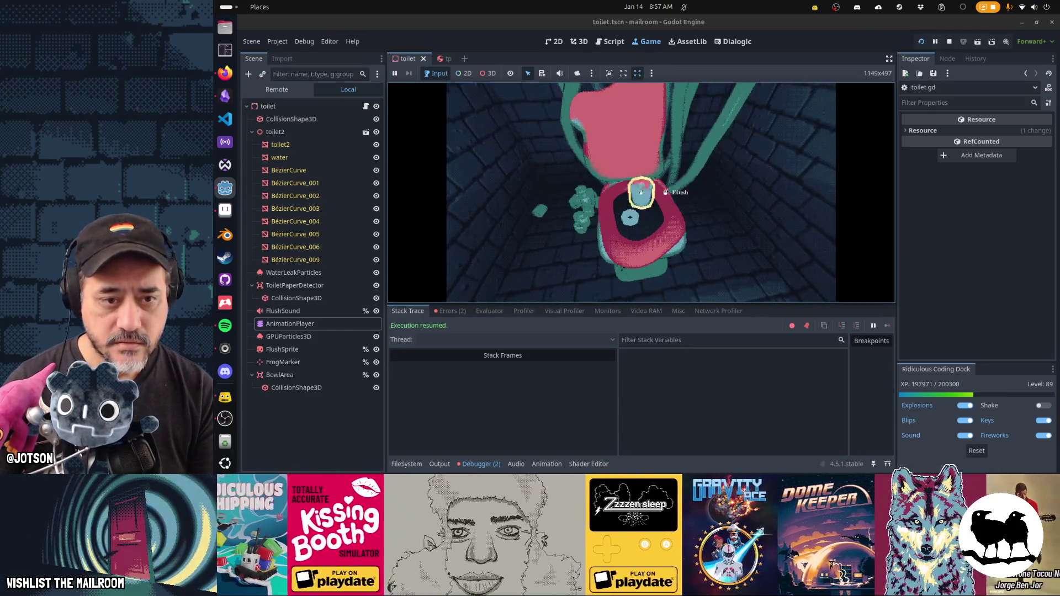
left_click(641, 193)
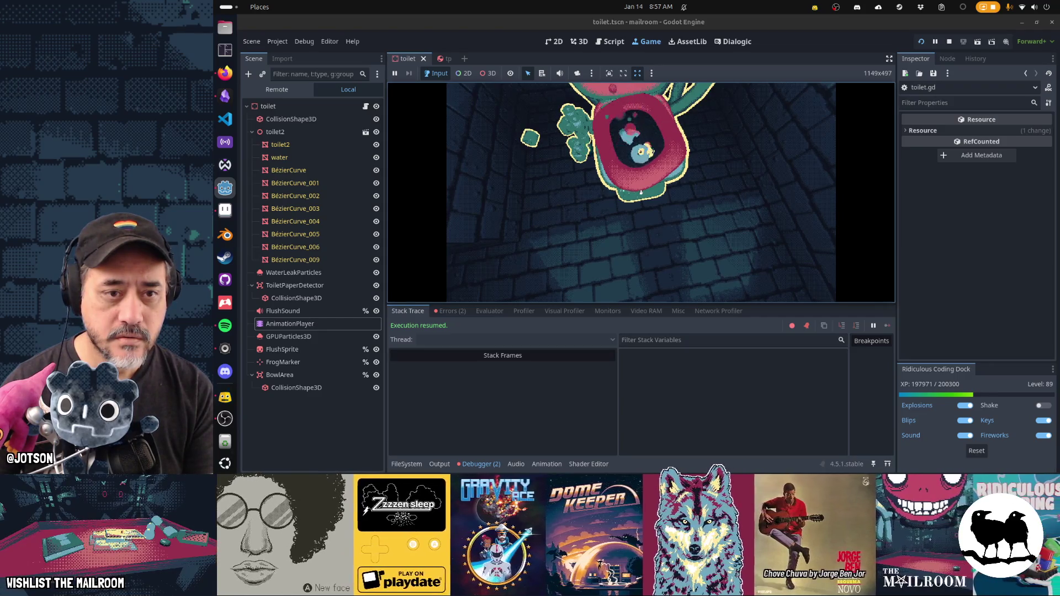
key("Escape")
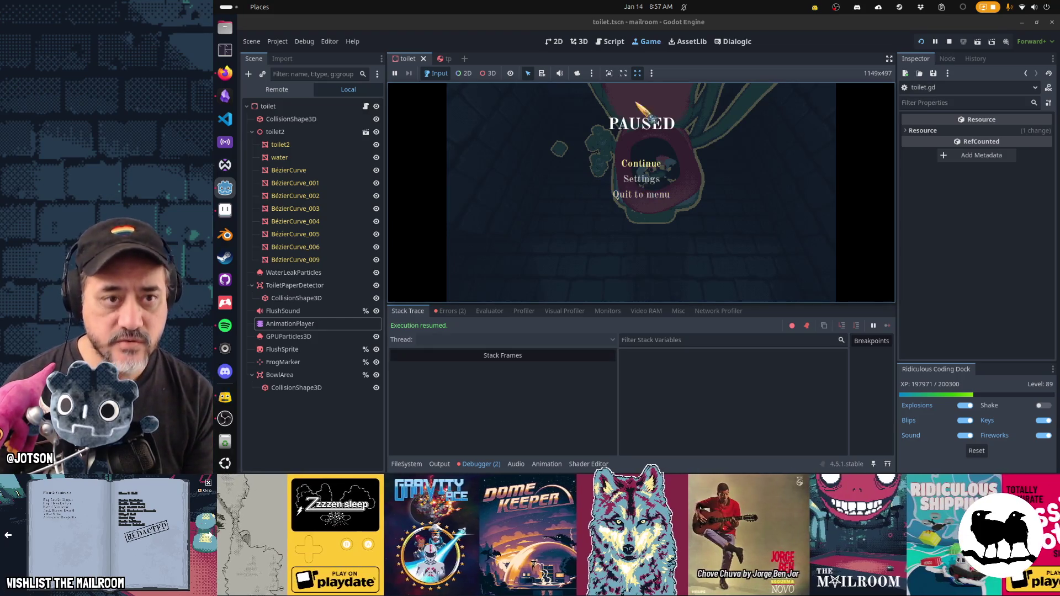
left_click(603, 44)
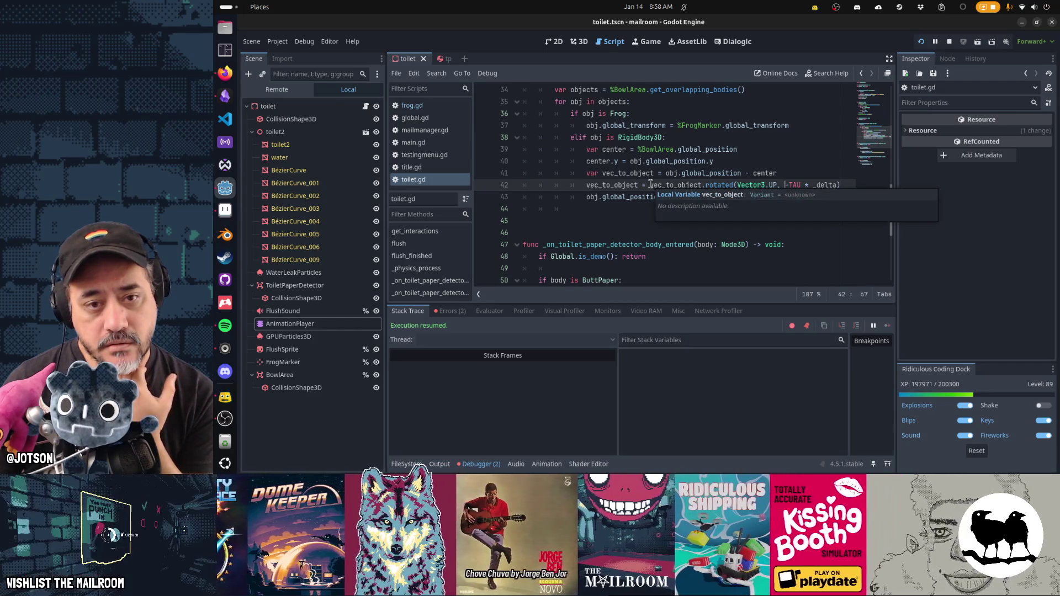
- Delete the old rotated call on line 42 and declare vec_to_object as Vector3 on line 41
double_click(712, 187)
key("shift+End")
key("BackSpace")
key("BackSpace")
type(".")
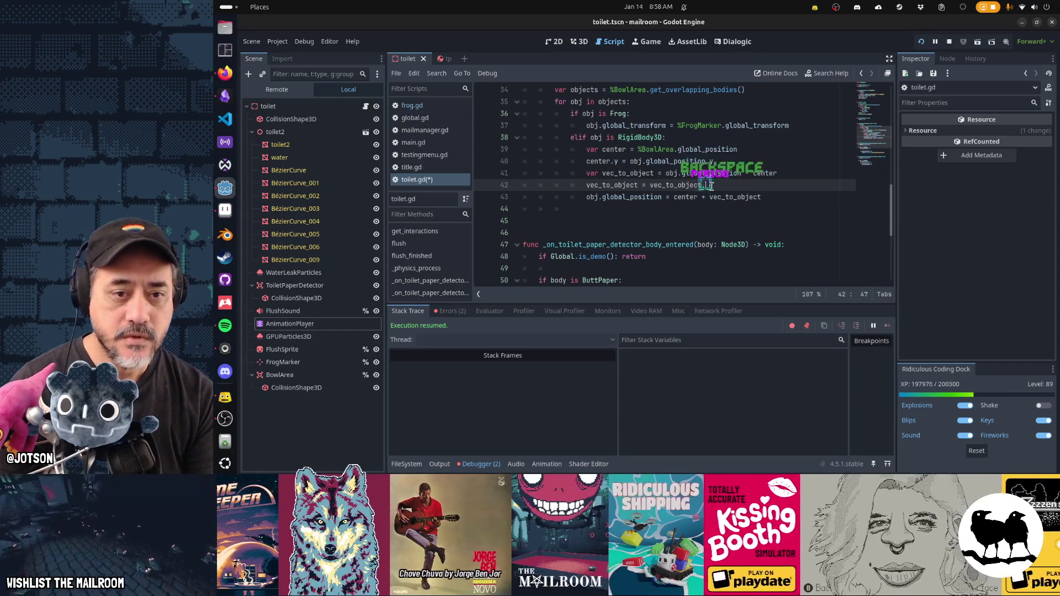
key("BackSpace")
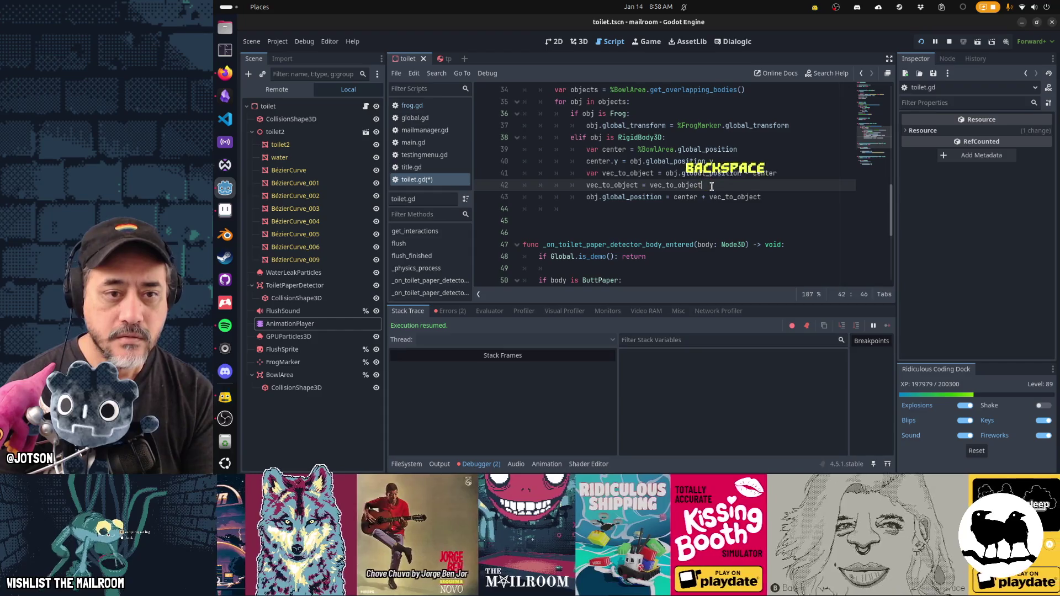
key("Up")
key("ctrl+Left")
key("ctrl+Left")
key("ctrl+Left")
type(":")
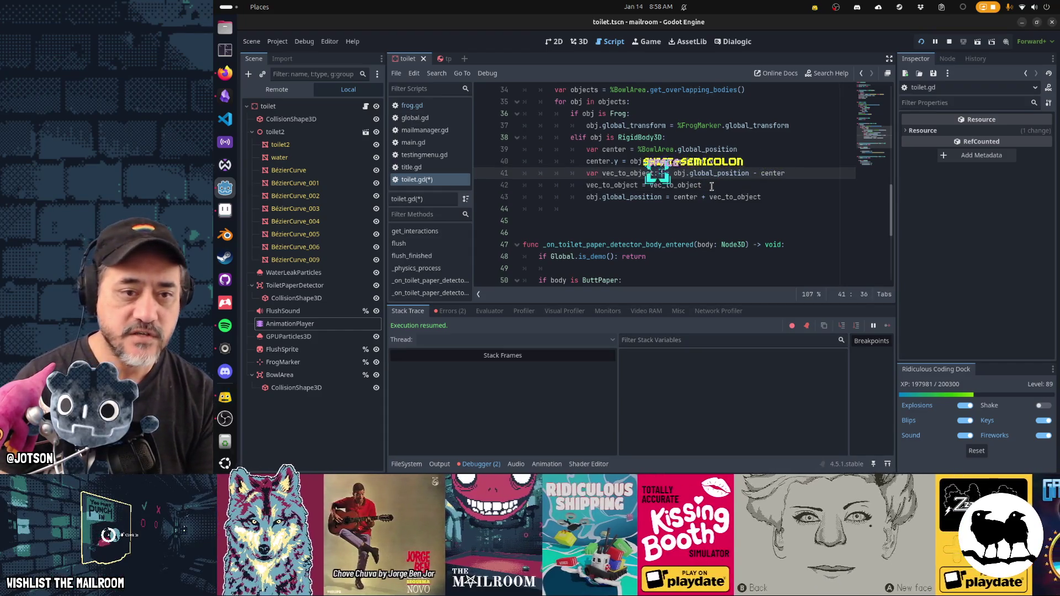
type(" Vector3")
- Write rotated(Vector3.UP, %FlushSprite.rotation.y) on line 42, save, and switch to the game
left_click(711, 186)
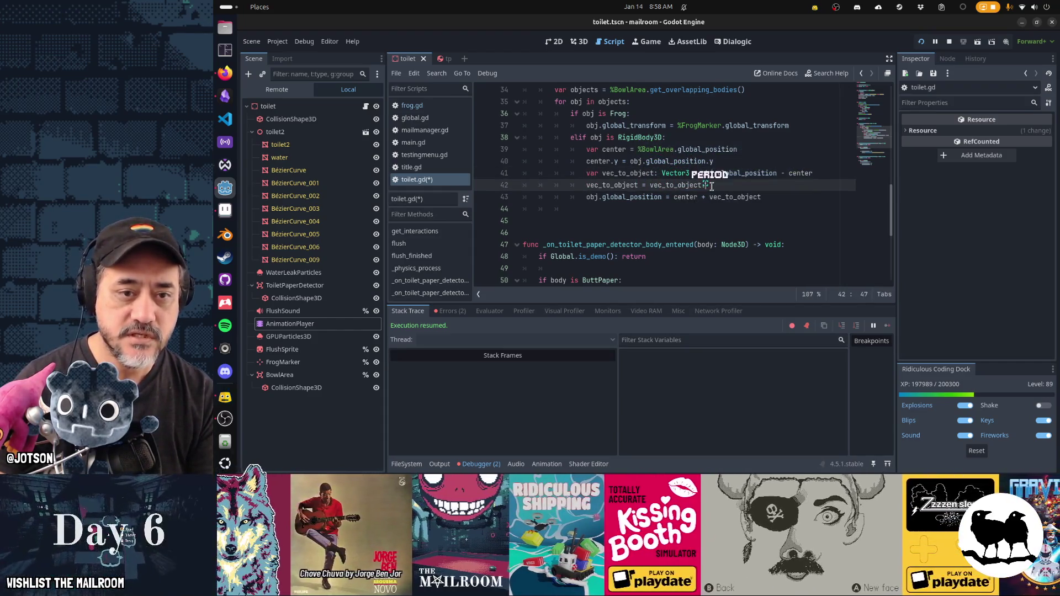
type(".rot")
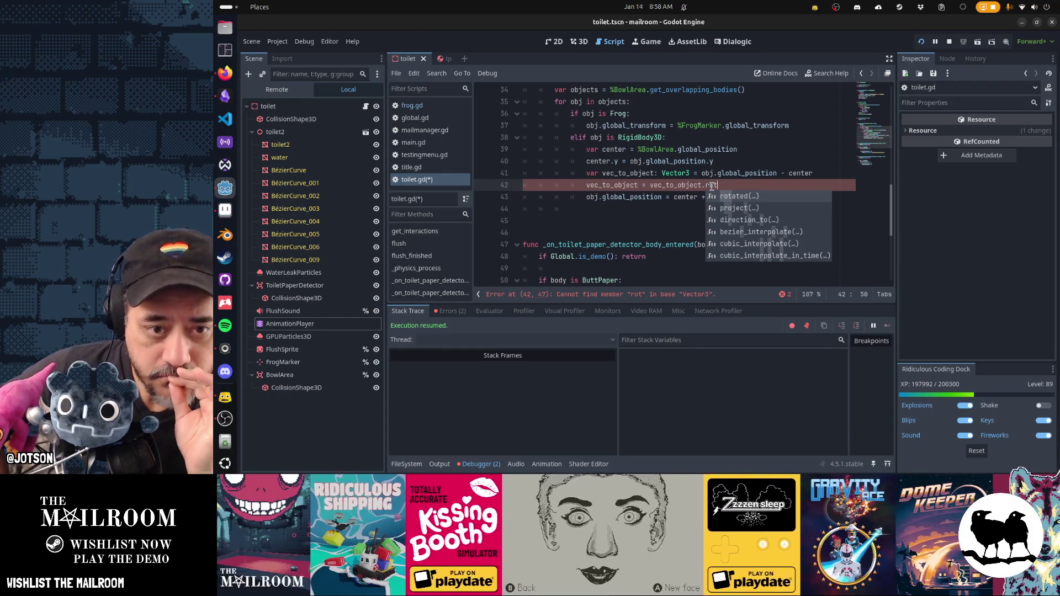
key("Escape")
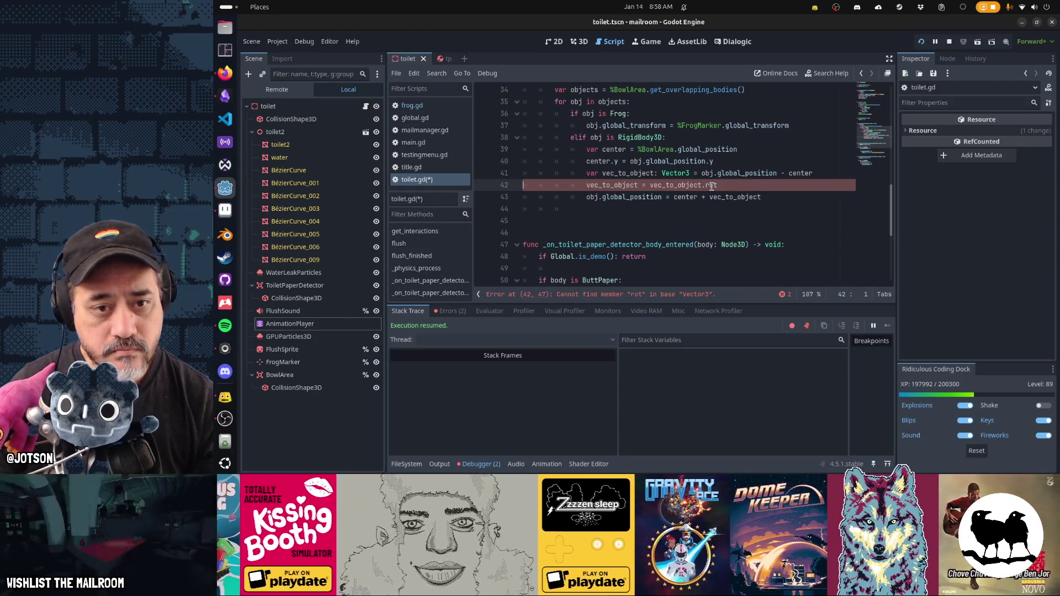
left_click(713, 186)
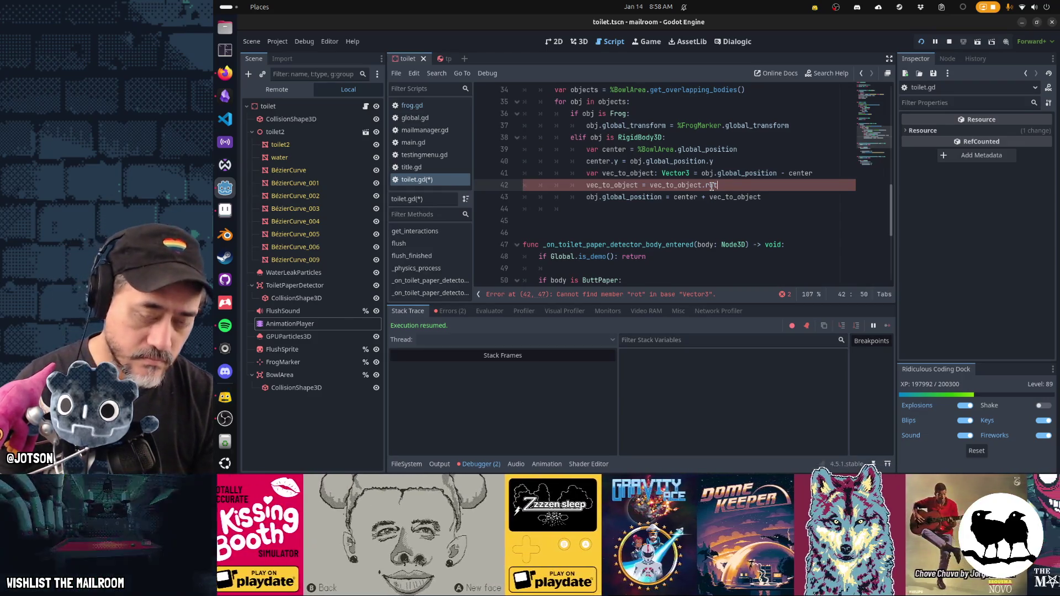
type("ate")
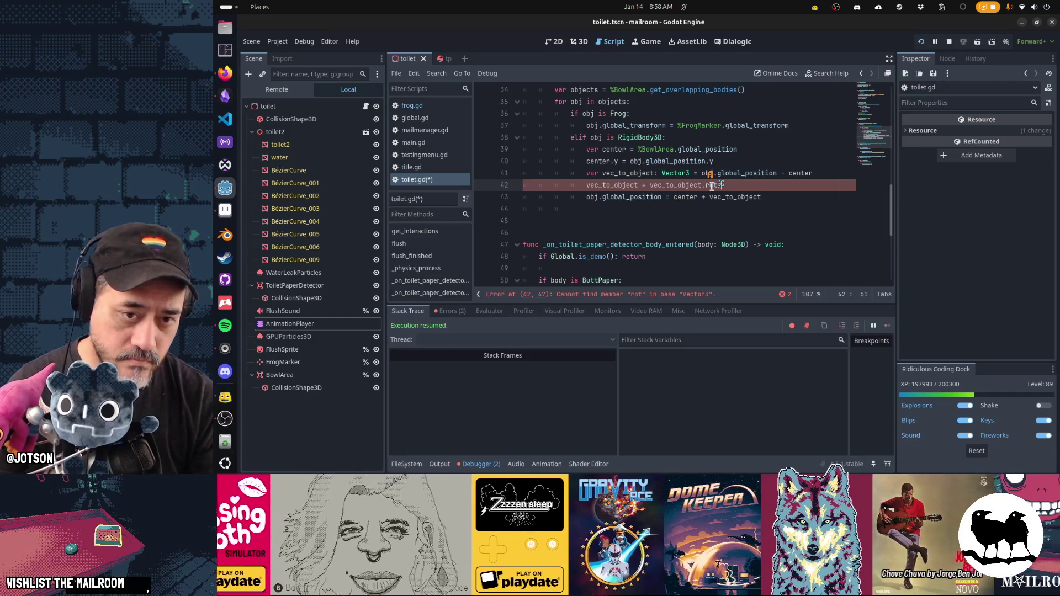
key("Return")
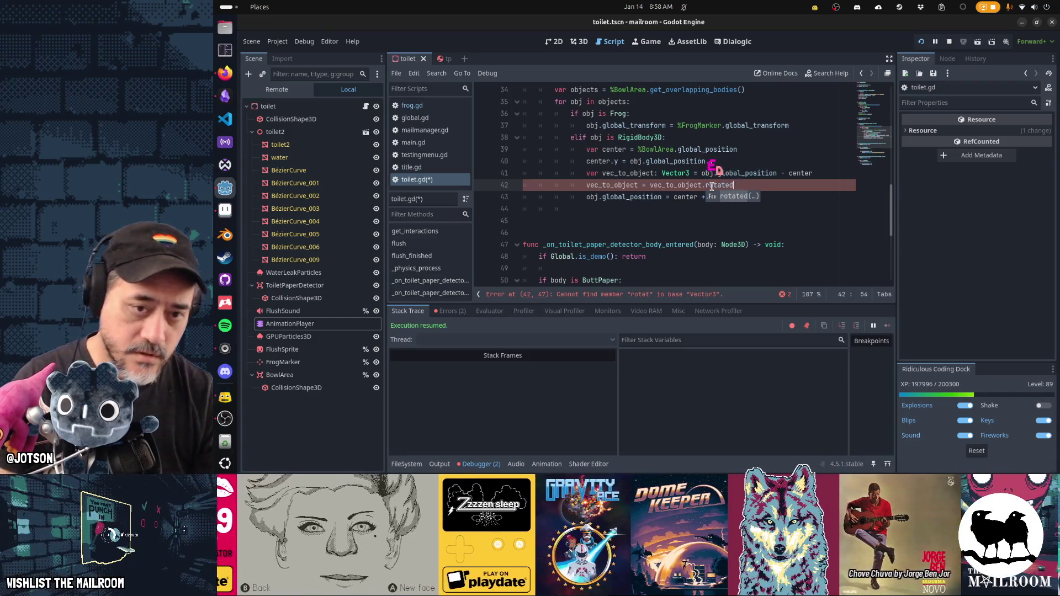
type("Vector3.UP,")
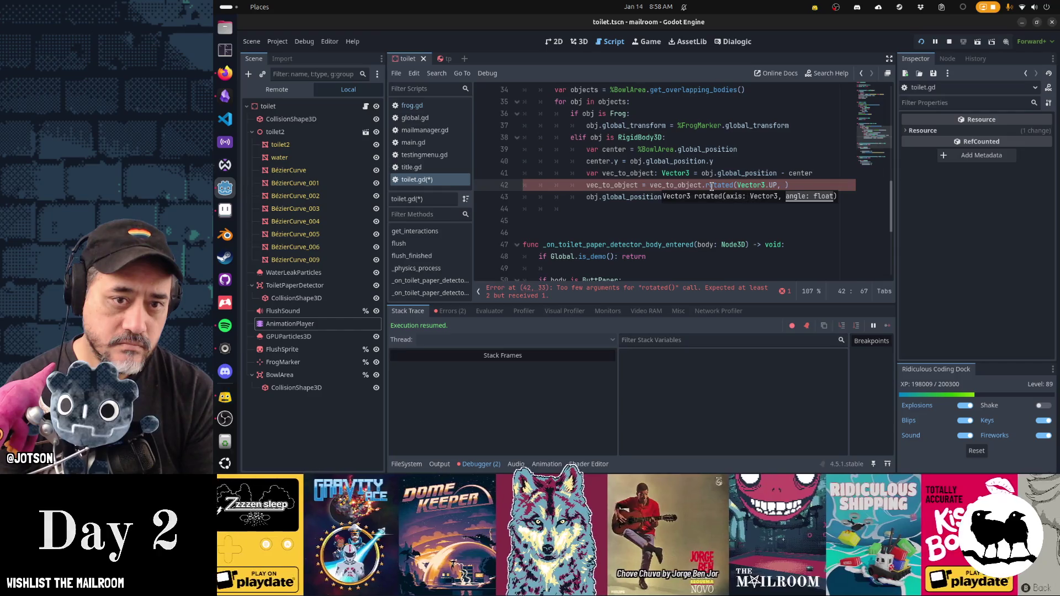
type("%FrogMarker")
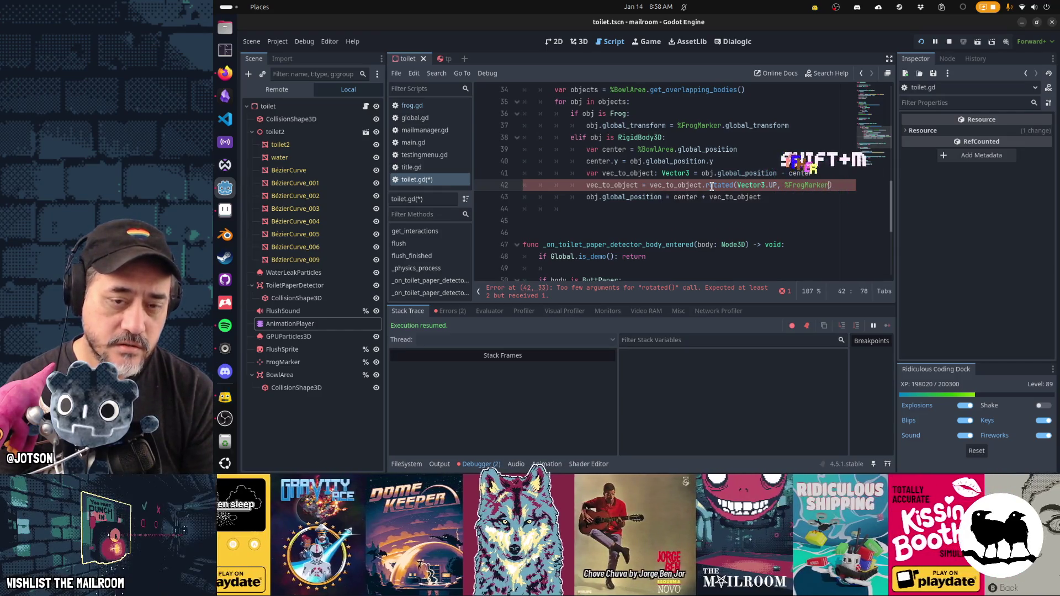
key("ctrl+shift+Left")
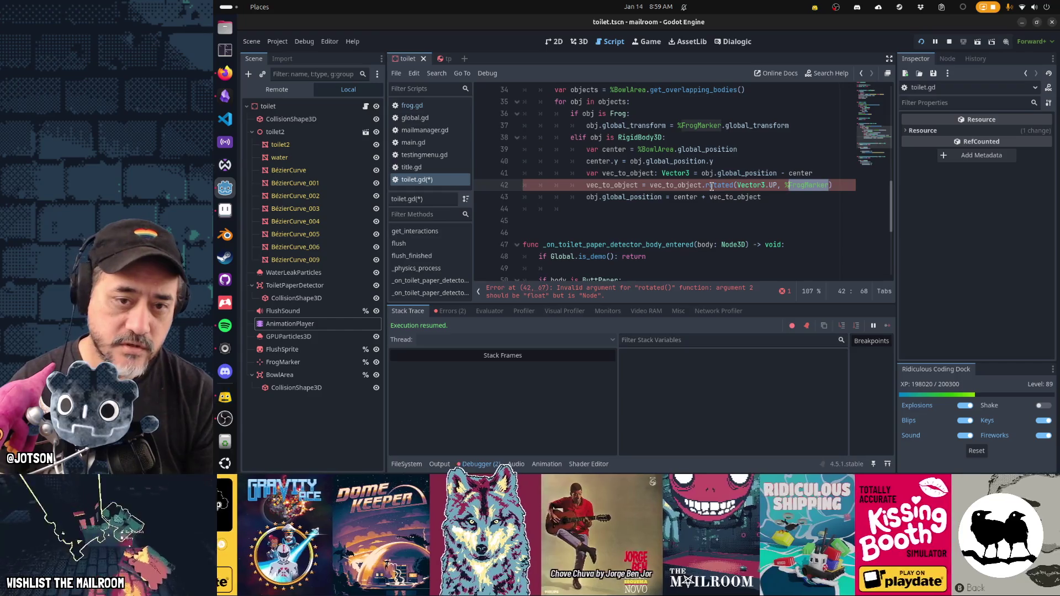
type("FlushSprite.rotation.y)")
key("Home")
key("Home")
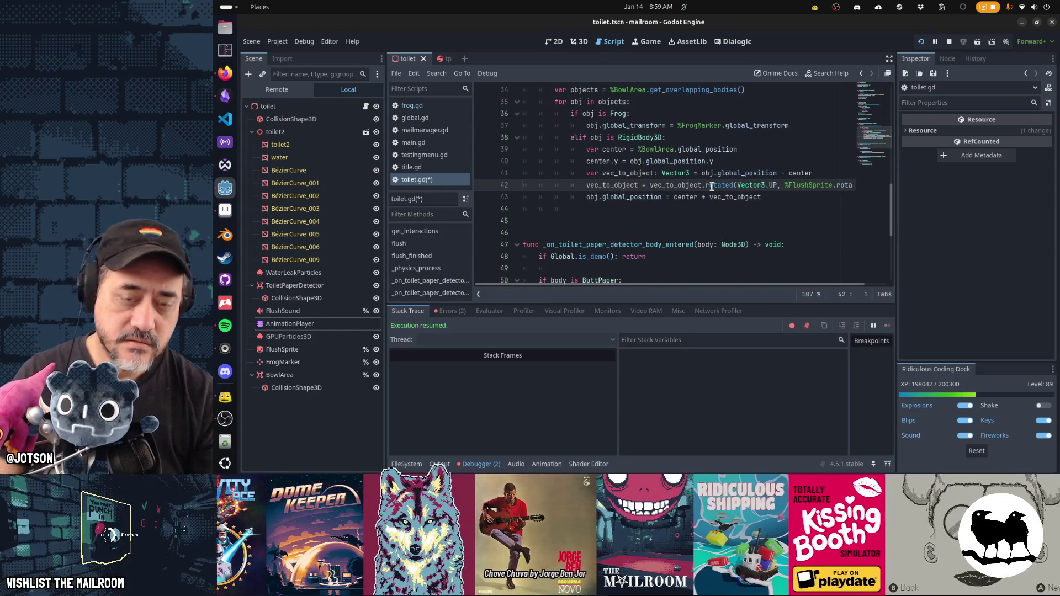
key("ctrl+s")
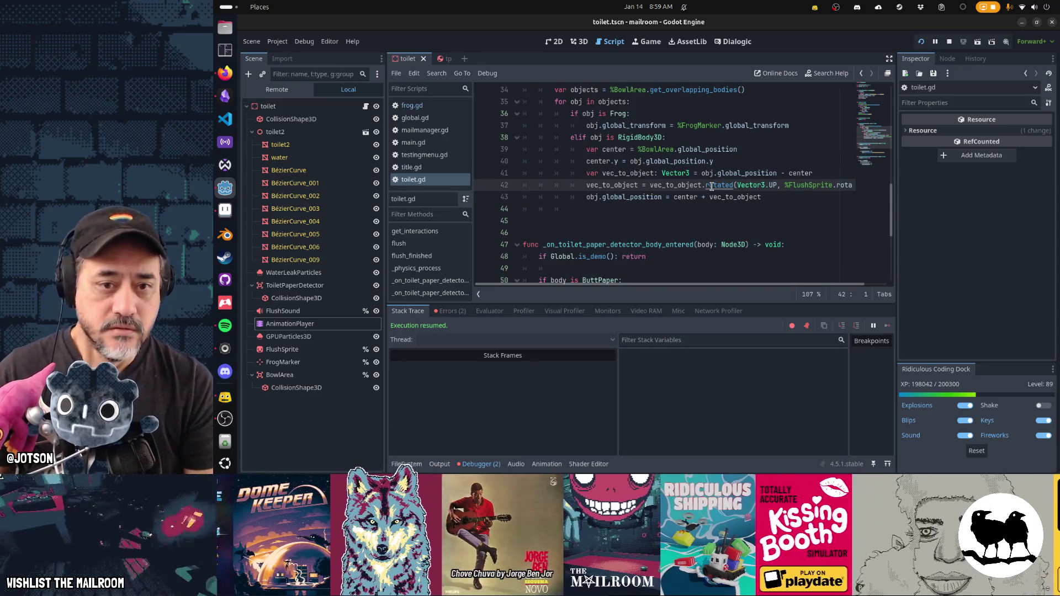
key("ctrl+F4")
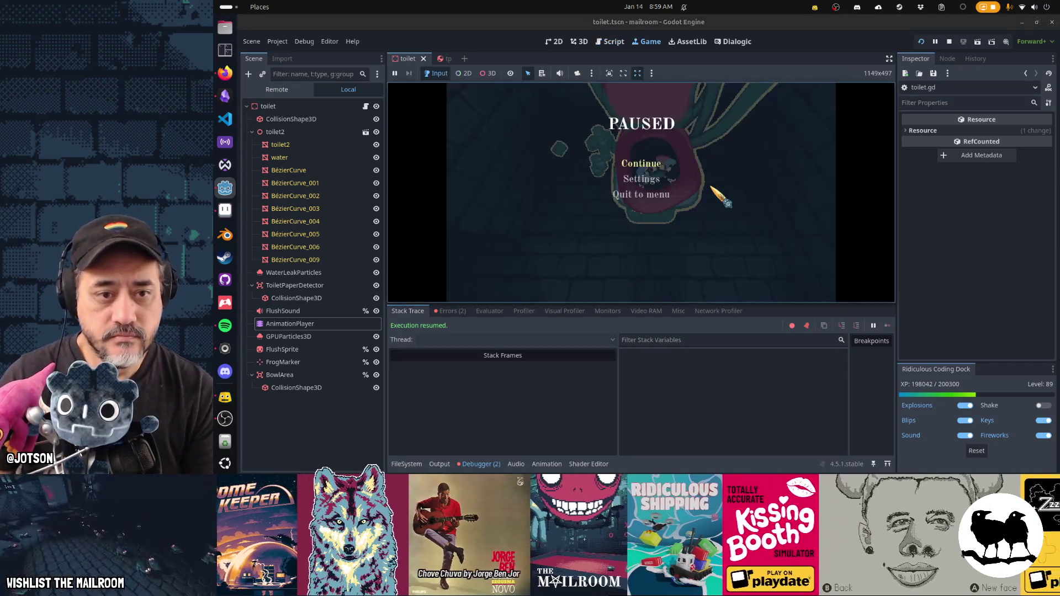
- Continue the game, flush the toilet to check the bowl contents, then pause and return to toilet.gd
left_click(646, 166)
left_click(641, 192)
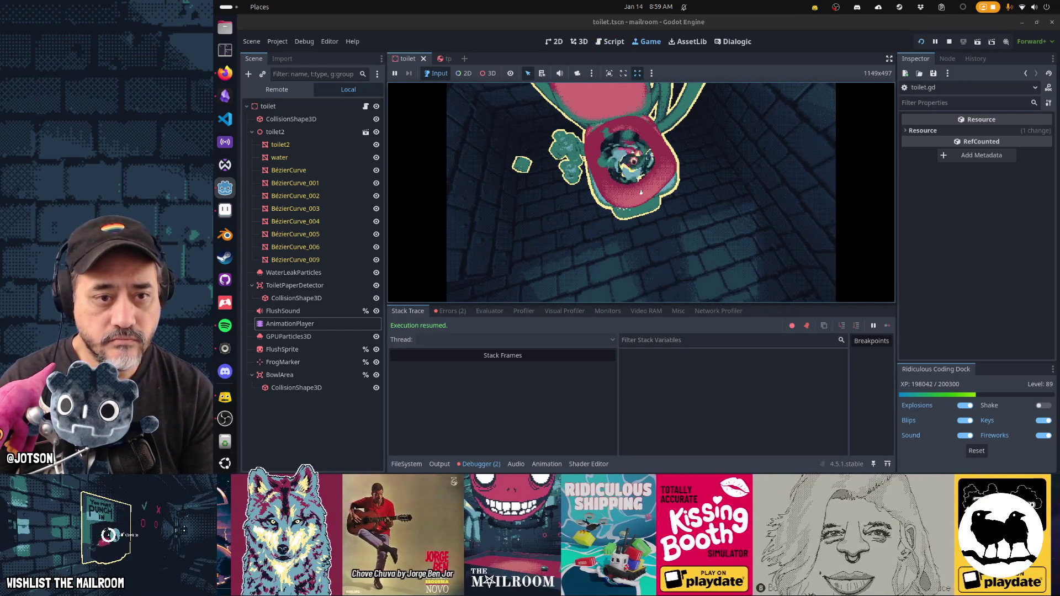
key("Escape")
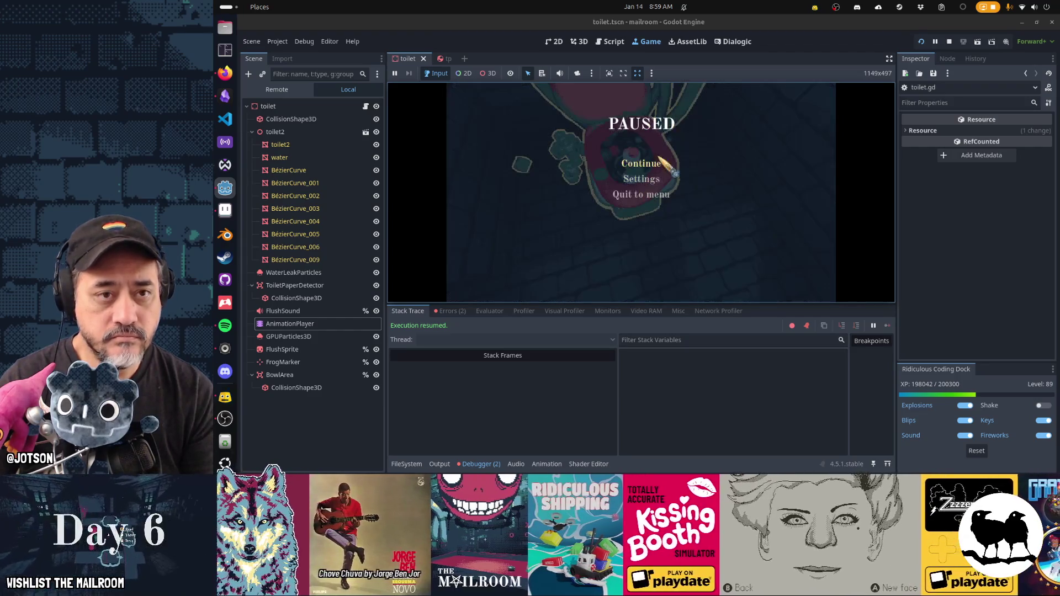
left_click(614, 44)
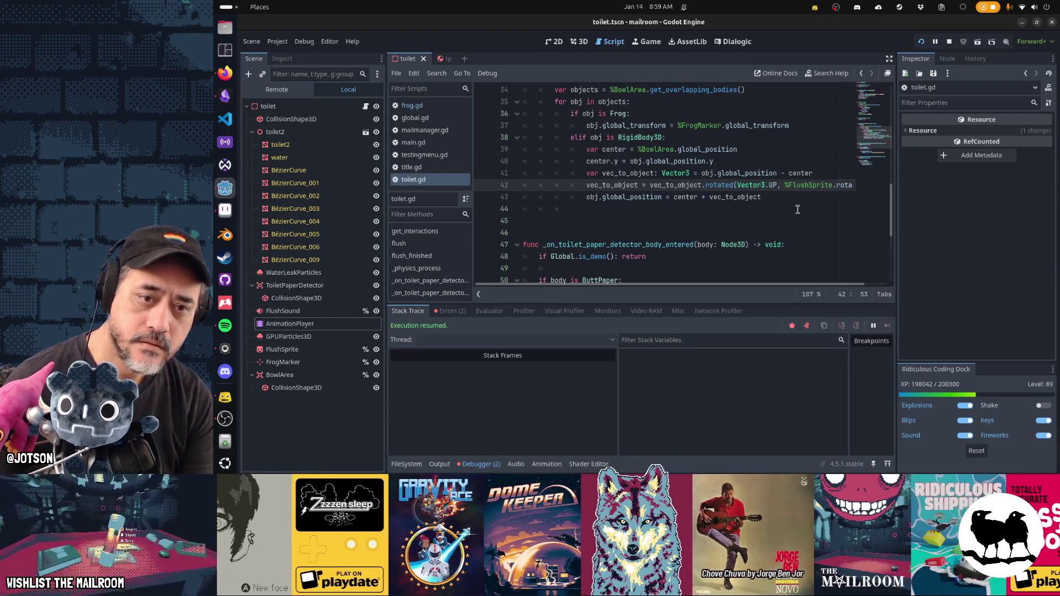
key("End")
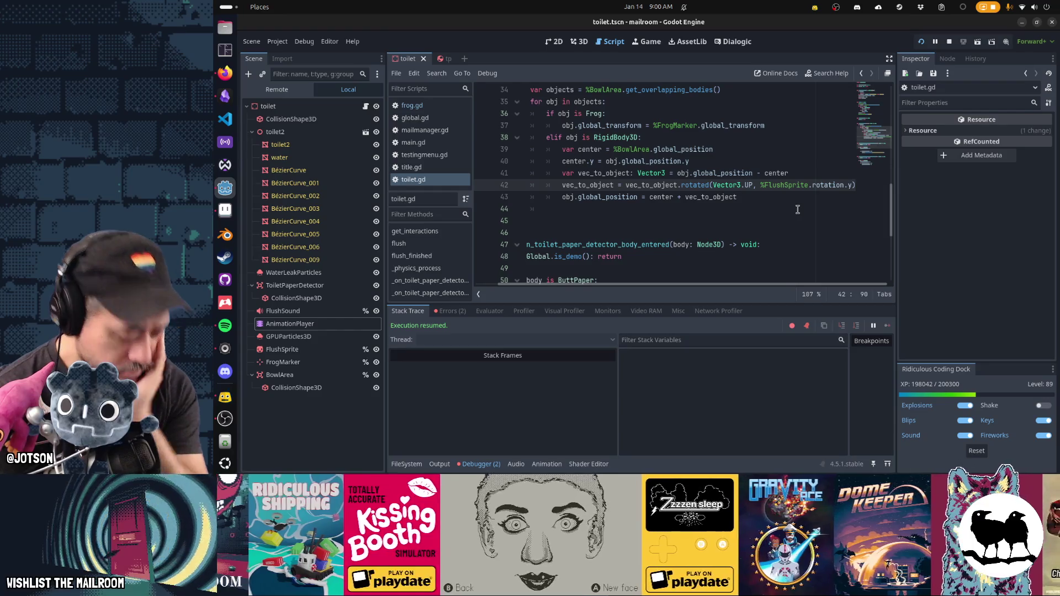
key("Up")
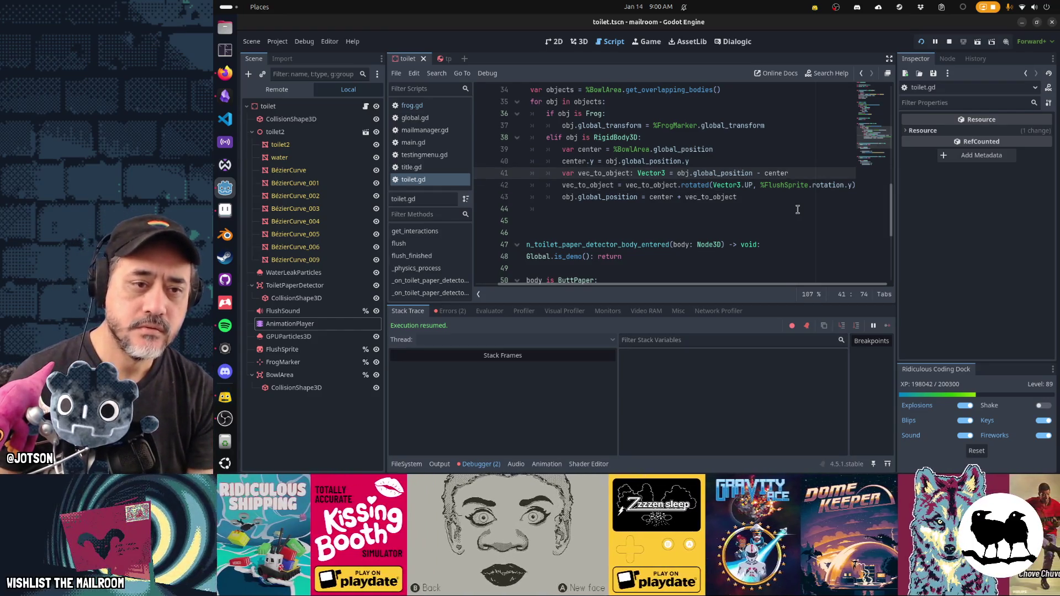
key("Return")
type("vec")
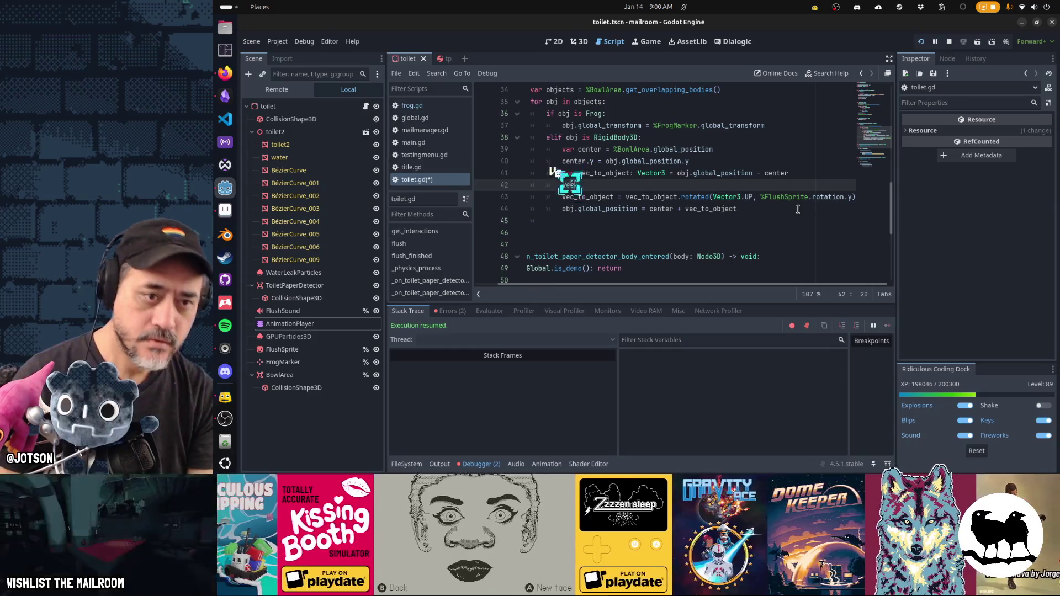
key("Return")
type(".")
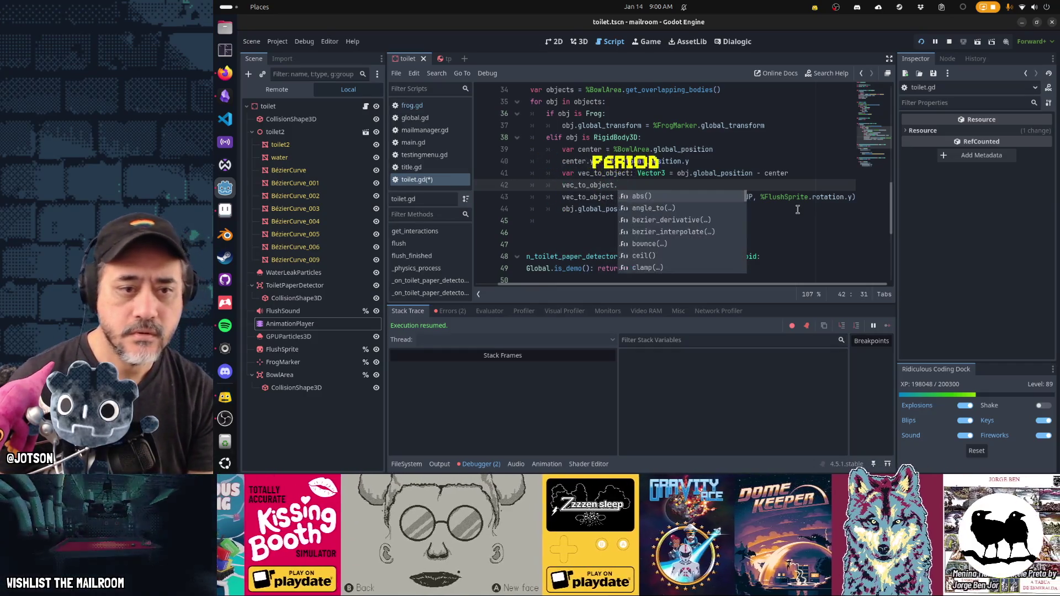
key("Down")
key("Down")
key("Down")
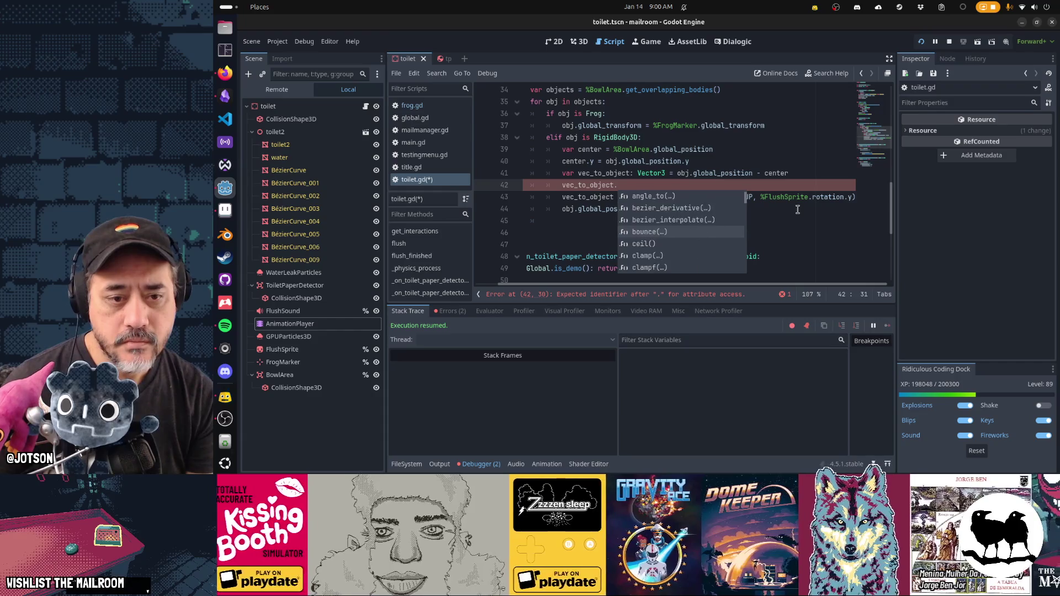
key("Down")
key("Down")
key("Down")
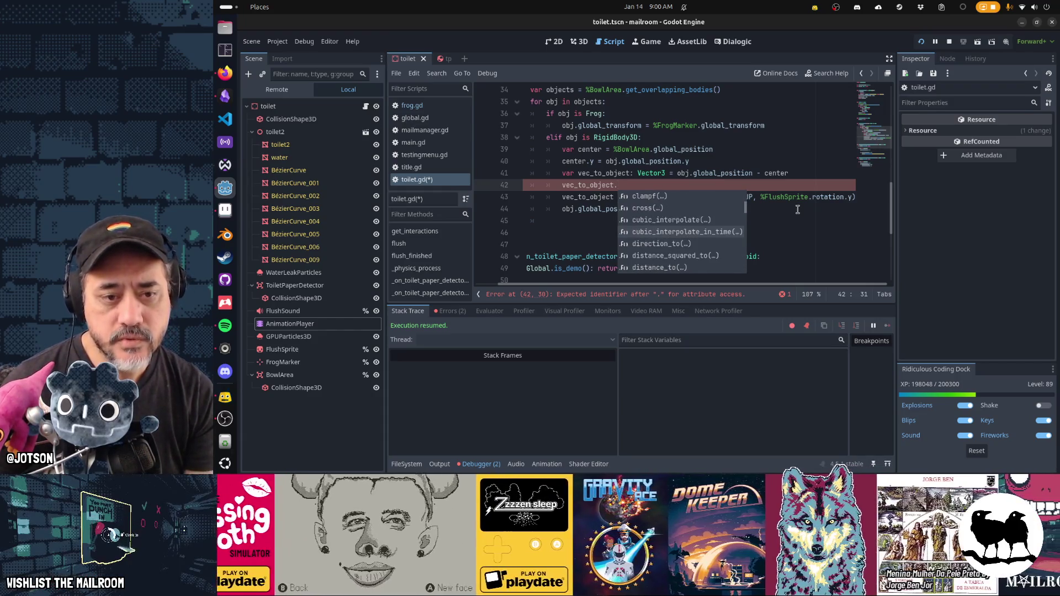
key("Down")
key("Down")
key("Down")
key("Down")
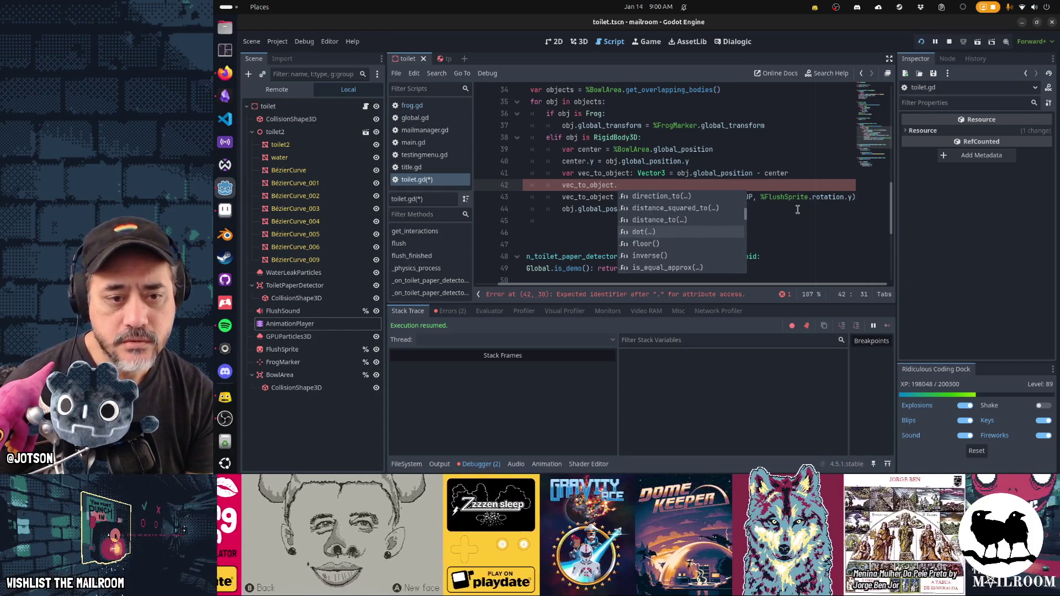
key("Down")
key("Down")
key("Down")
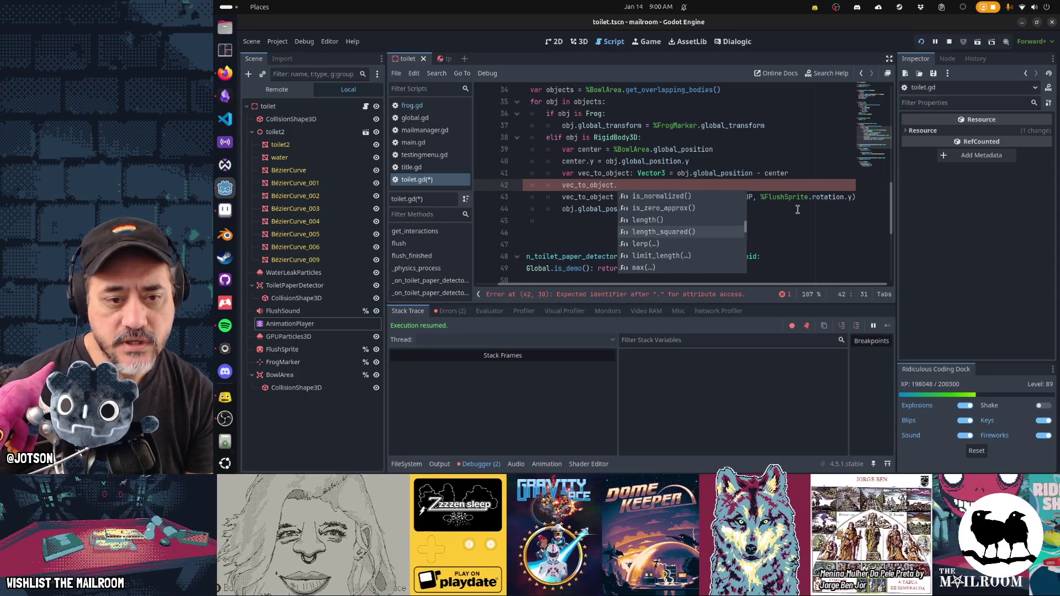
key("Down")
key("Down")
key("Down")
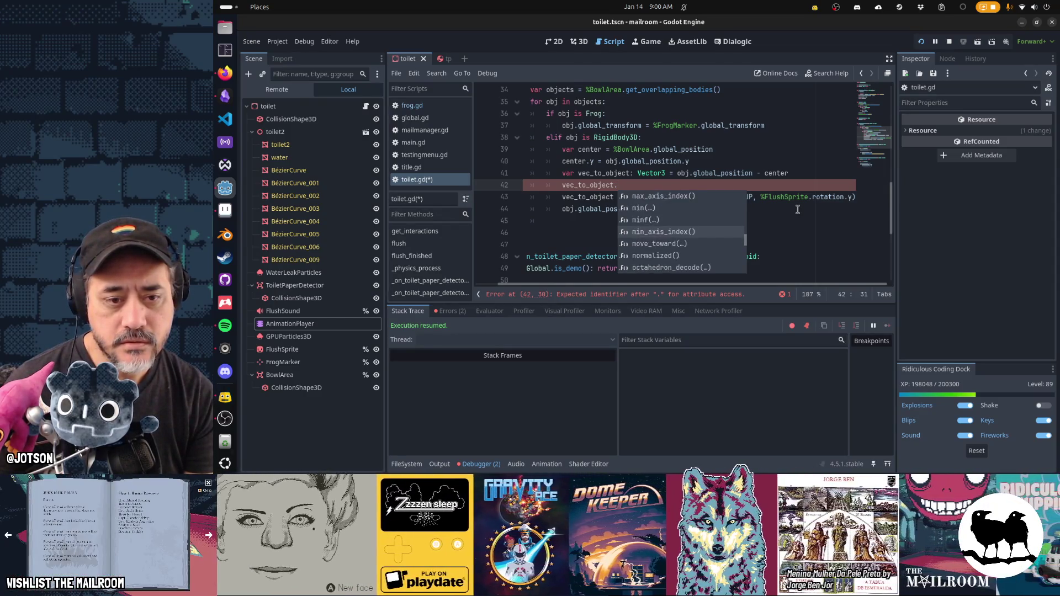
key("Down")
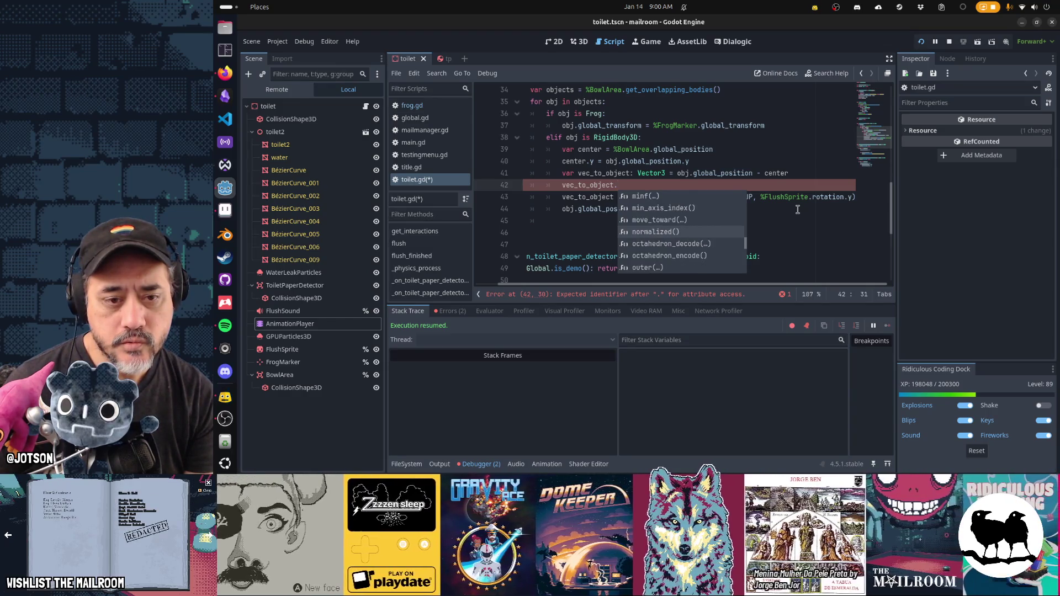
key("Down")
key("Down")
key("Down")
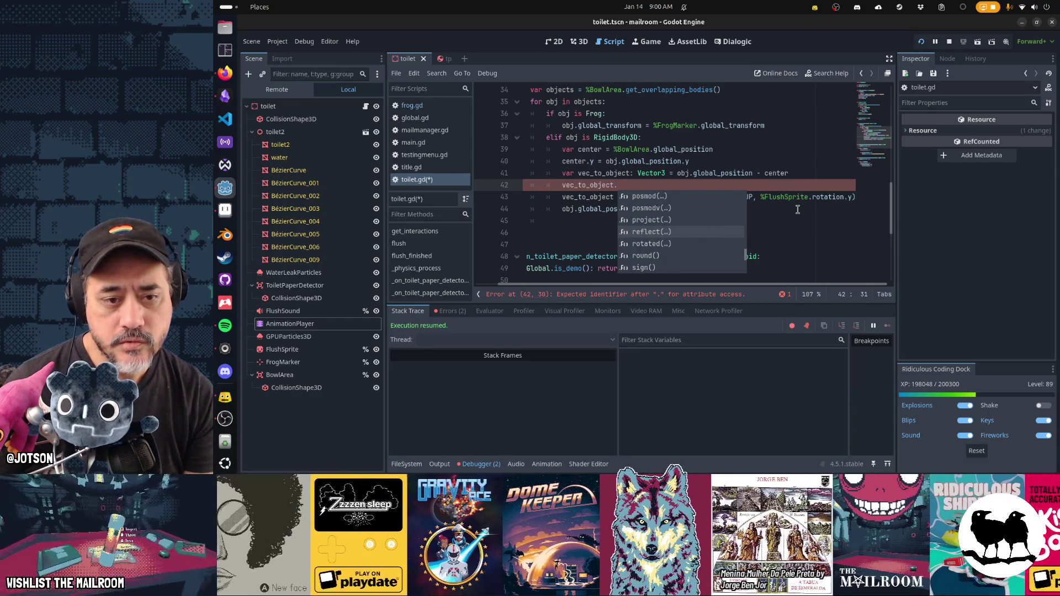
key("Down")
key("Down")
key("Down")
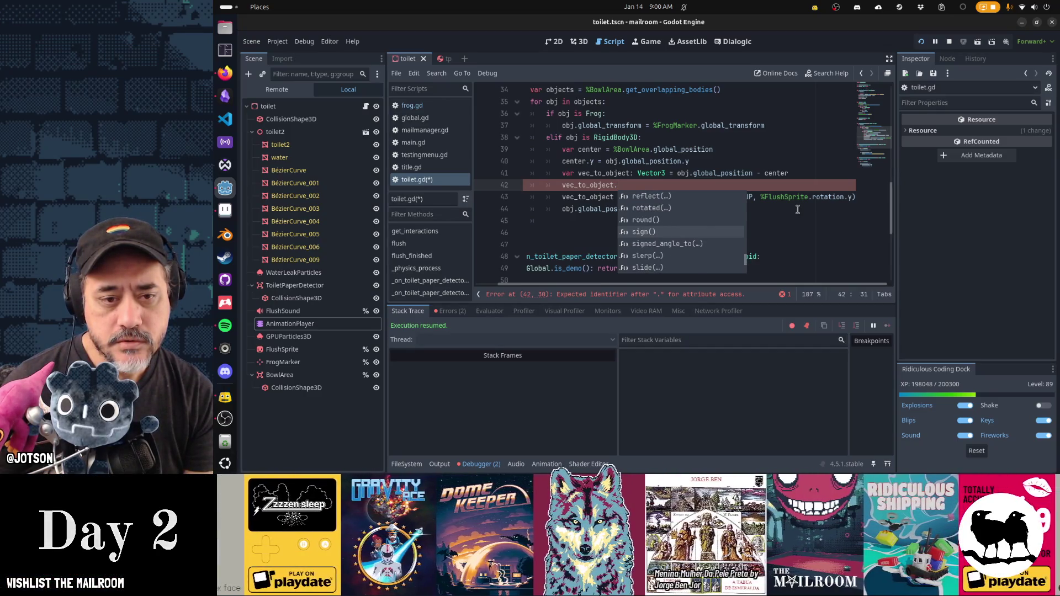
key("Down")
key("Down")
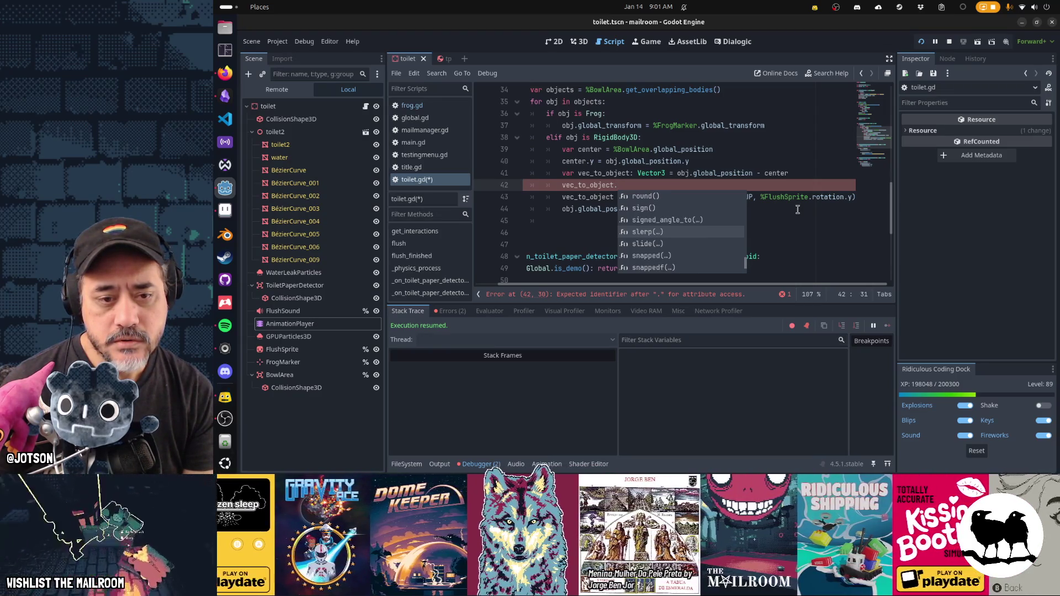
key("Down")
key("Down")
key("Down")
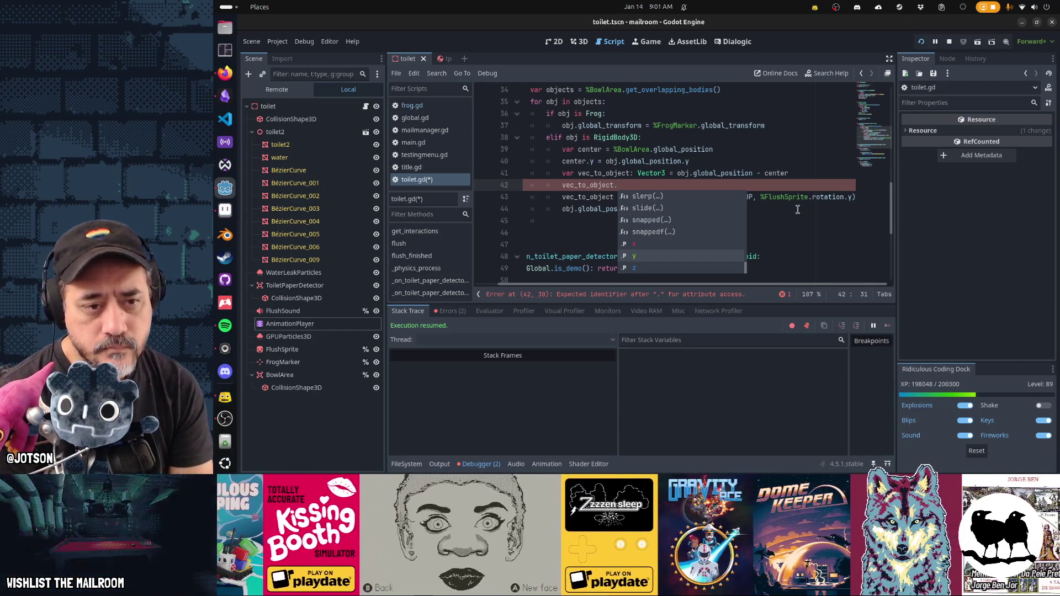
key("Escape")
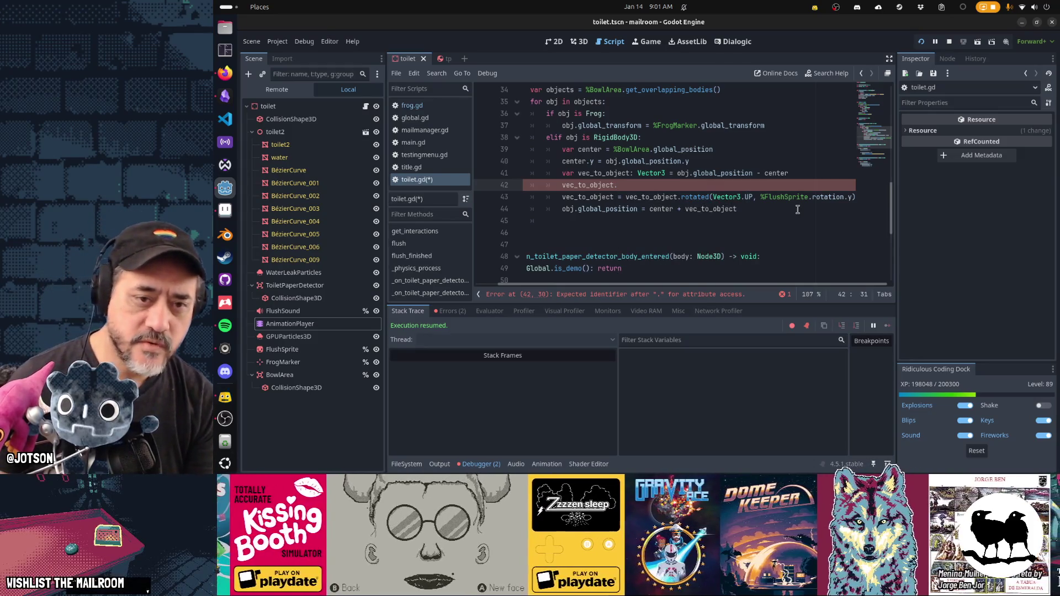
key("Up")
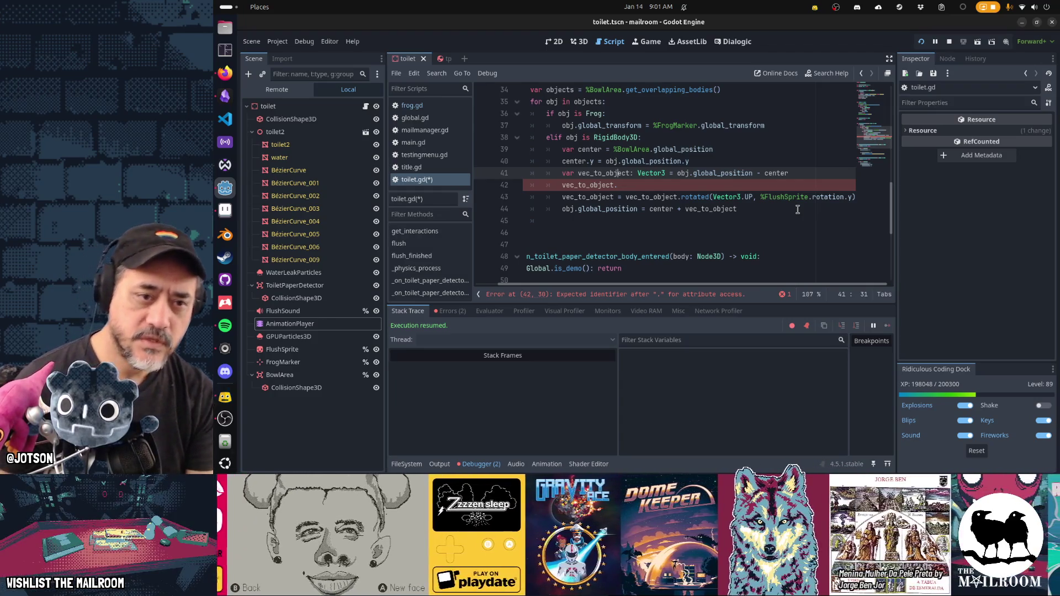
- Rewrite line 42 as vec_to_object = Vector3.RIGHT * vec_to_object.length() and run the game
key("Down")
key("BackSpace")
type("= Vecto")
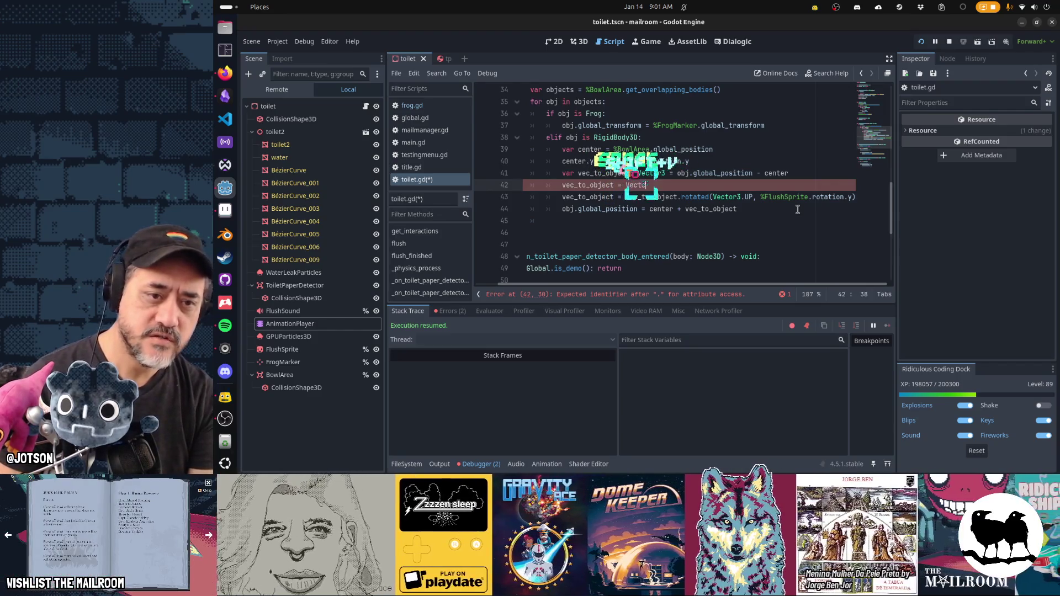
type("r3.RIGHT * ")
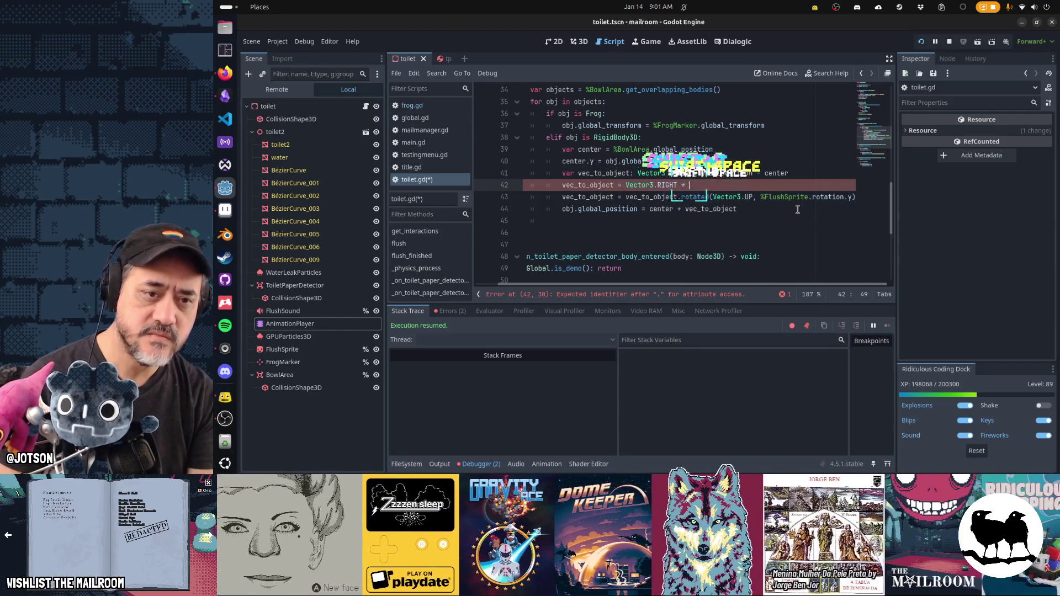
type("vec(t)")
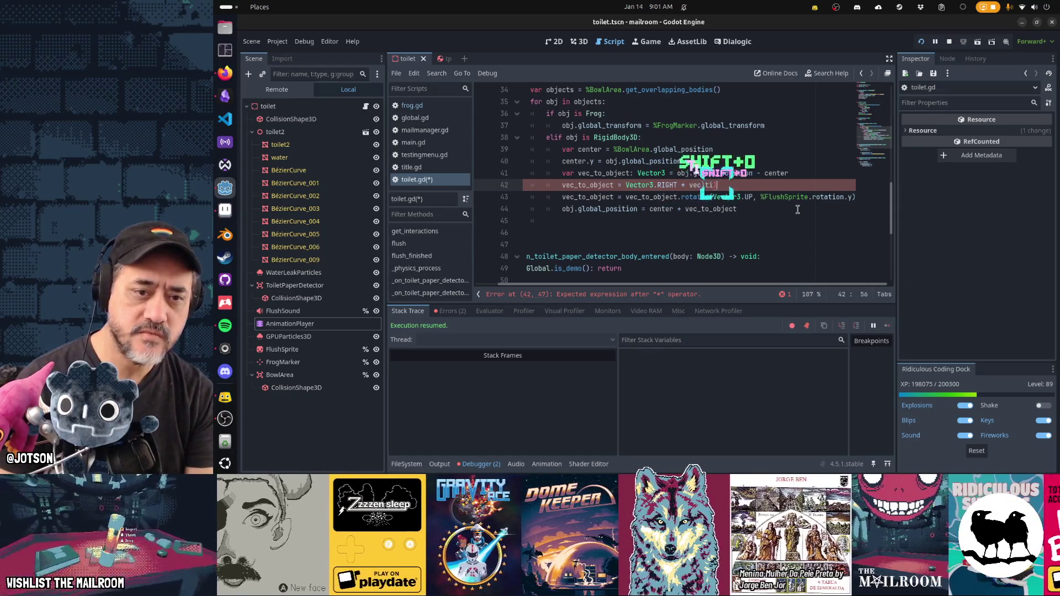
key("shift+Left")
key("shift+Left")
key("shift+Left")
type(")")
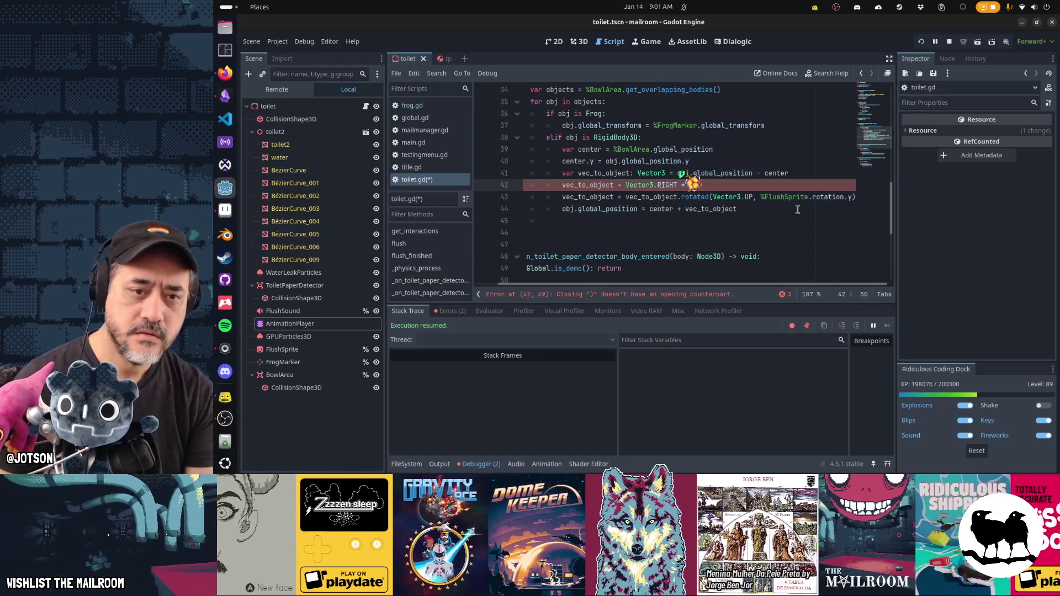
key("BackSpace")
key("BackSpace")
key("BackSpace")
type("vec")
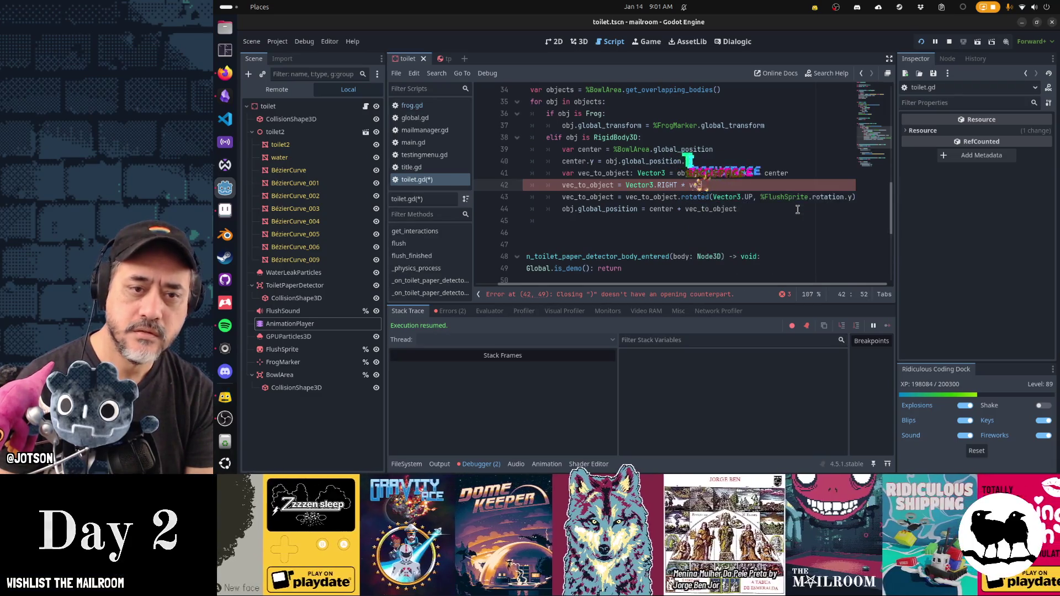
type("_to_object")
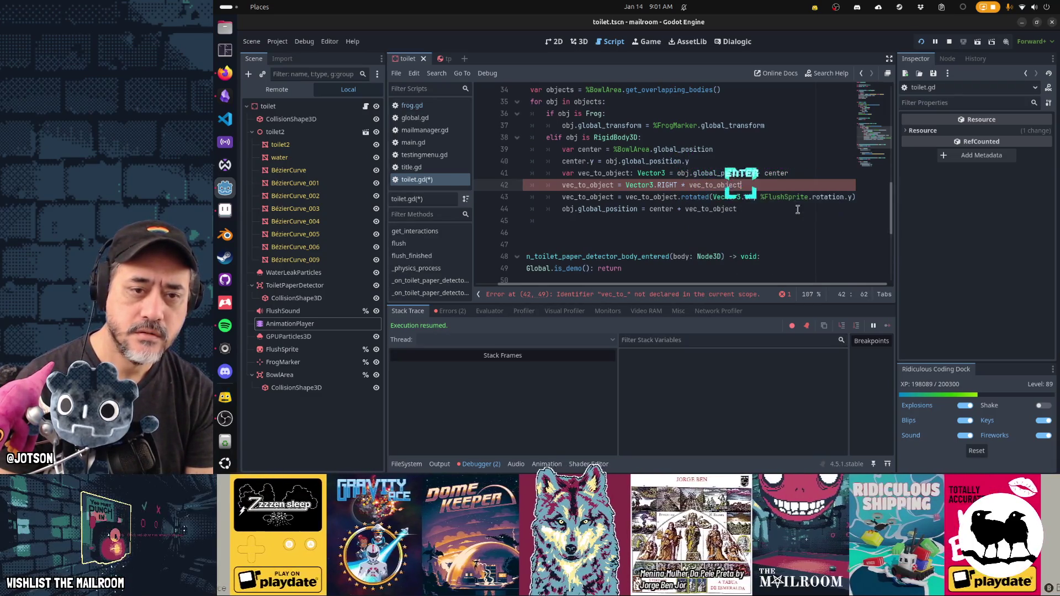
key("Return")
type(".lengt")
key("Return")
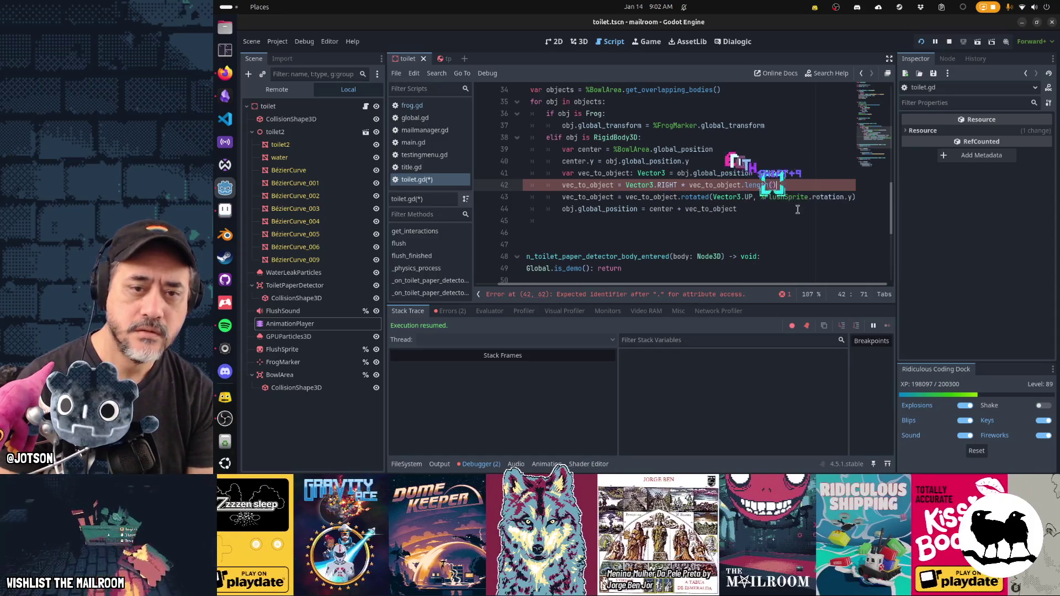
key("F5")
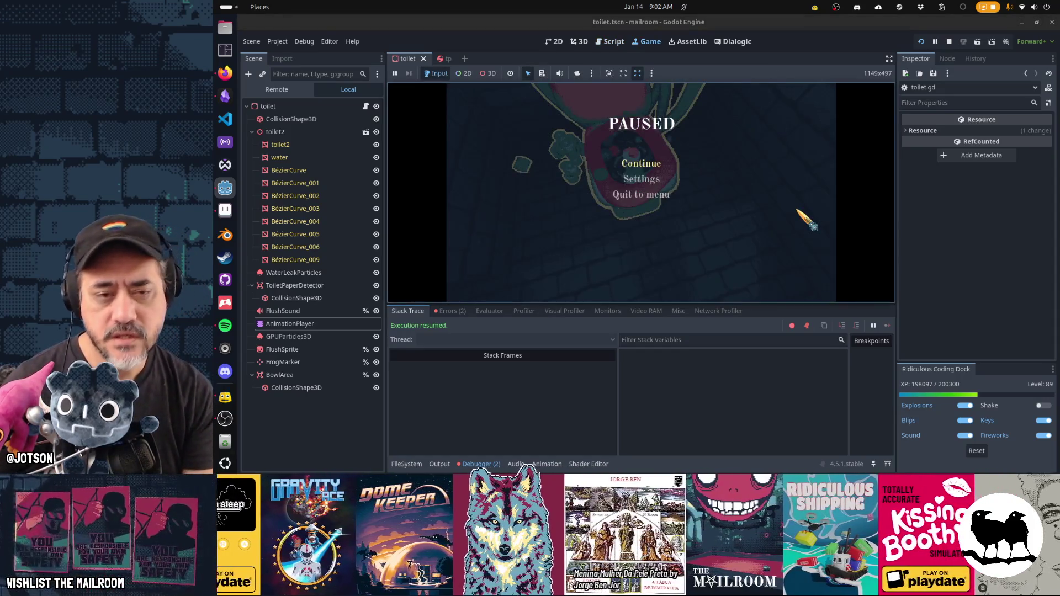
- Resume the game, drop the toilet paper into the bowl and flush, then pause and reopen toilet.gd
key("Escape")
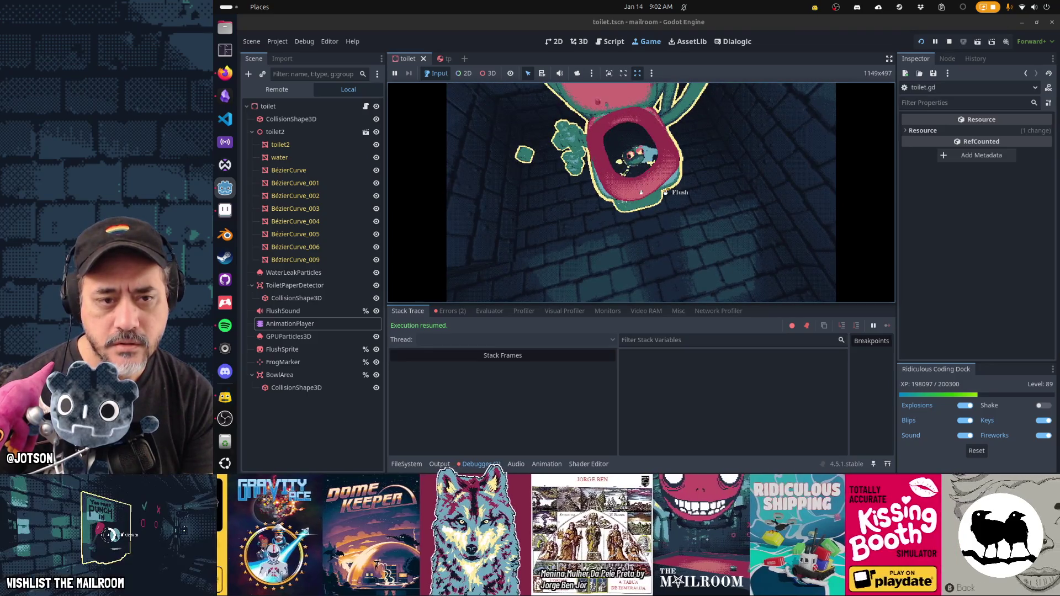
left_click(641, 192)
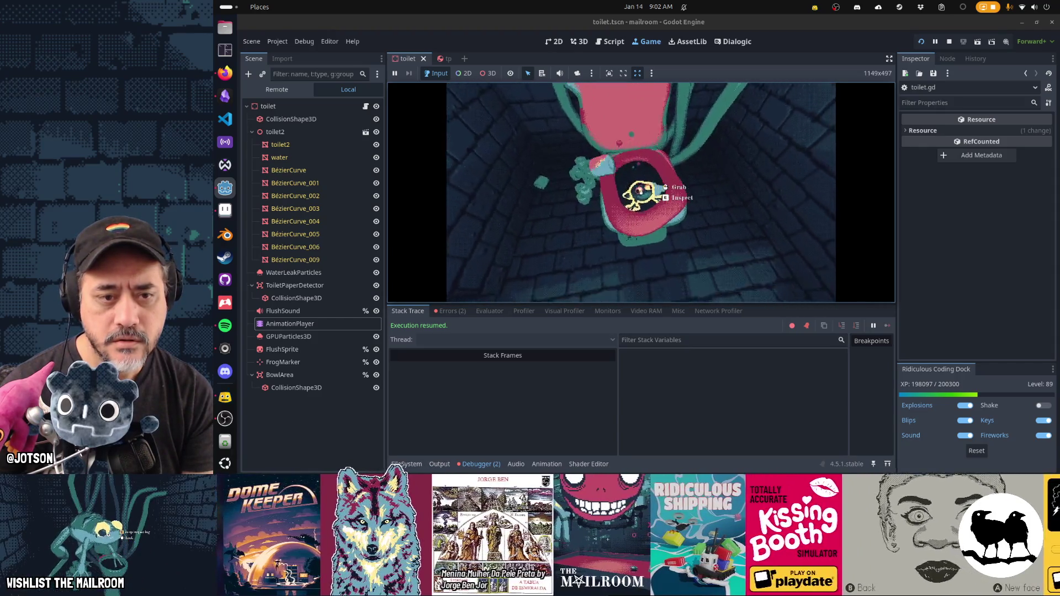
left_click(641, 192)
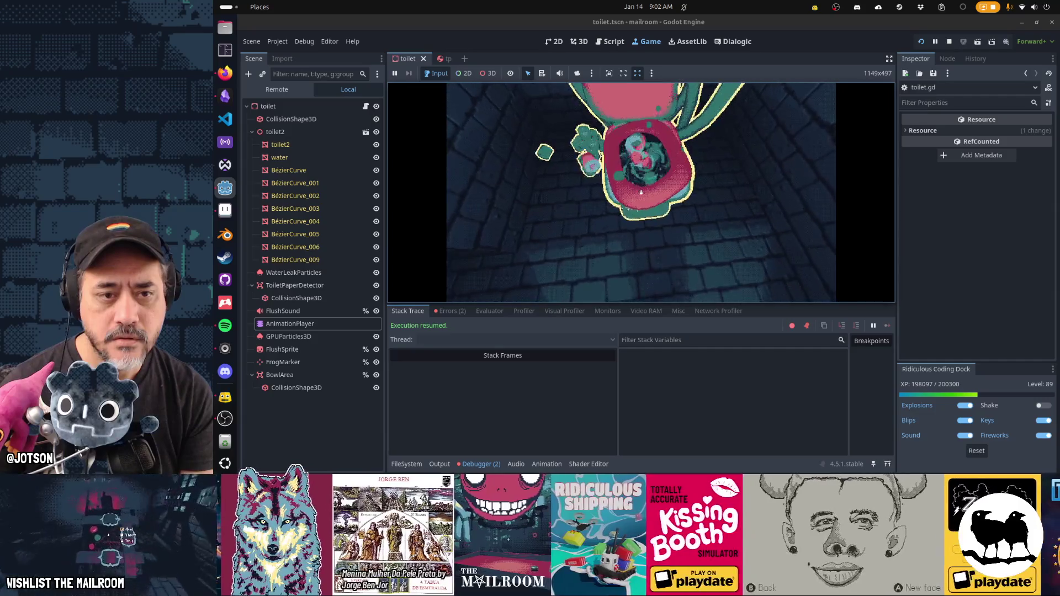
left_click(640, 191)
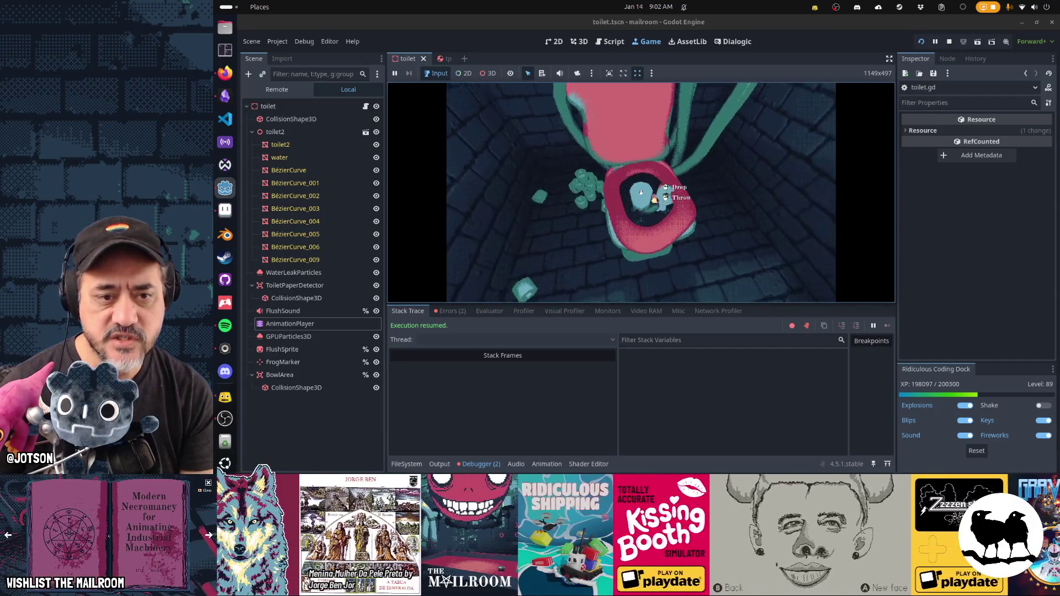
left_click(641, 191)
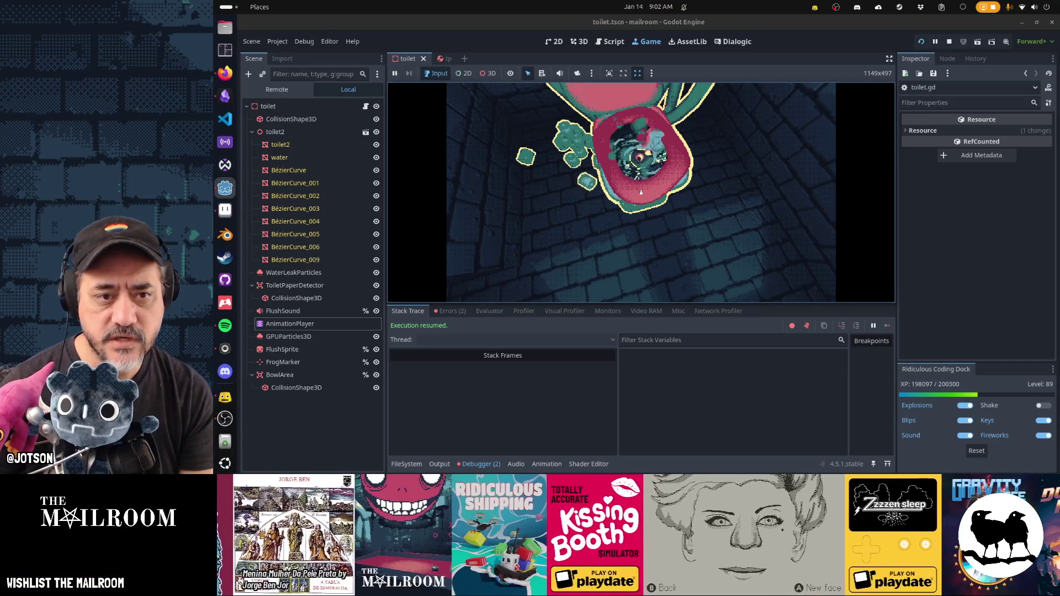
key("Escape")
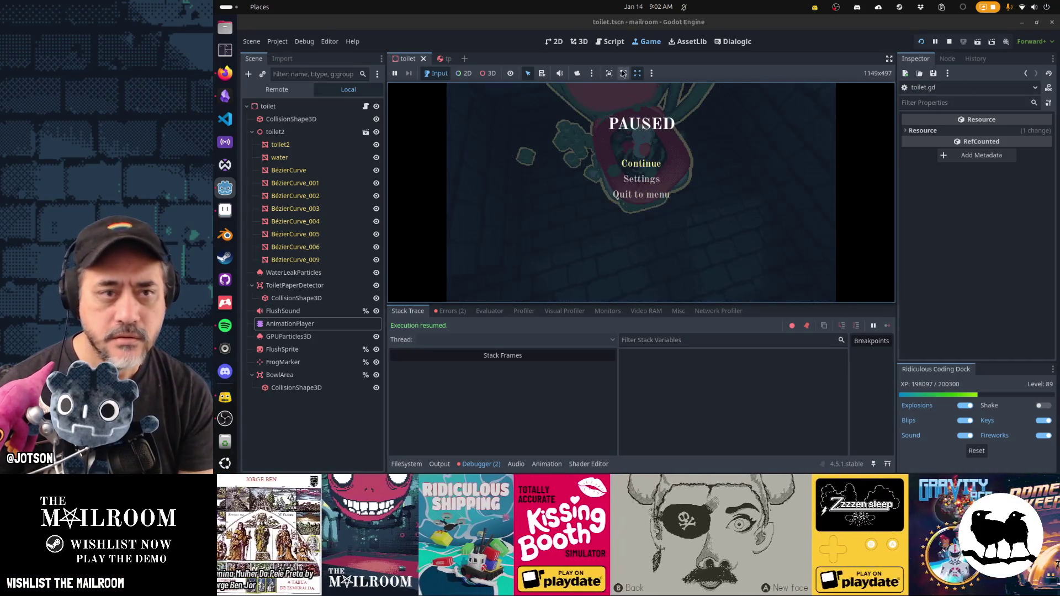
left_click(612, 42)
mouse_move(753, 175)
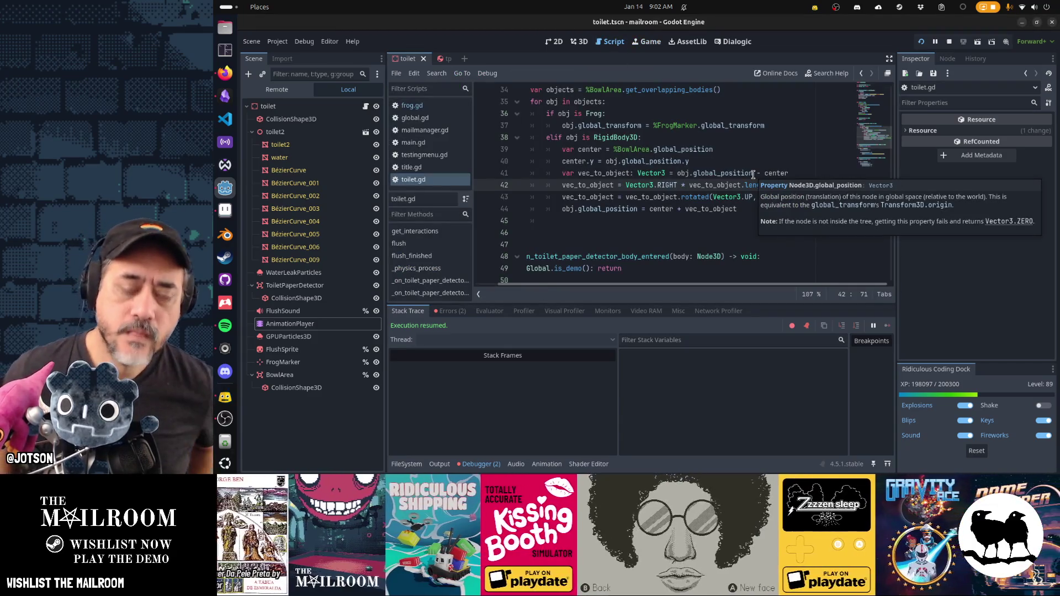
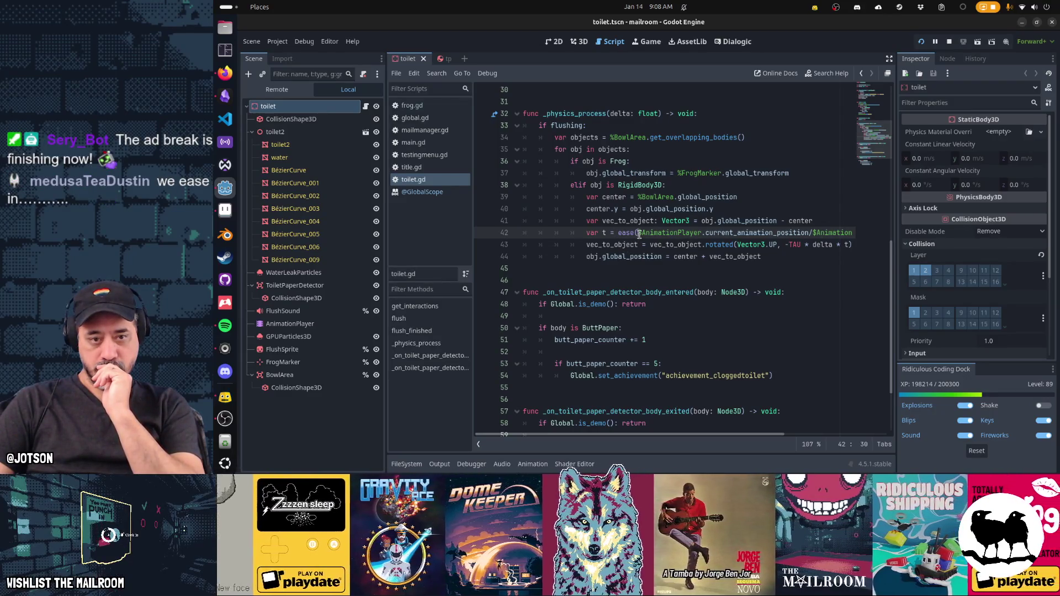
- In toilet.gd, move the AnimationPlayer progress expression into a new 'var amount =' line and pass amount to ease()
key("shift+End")
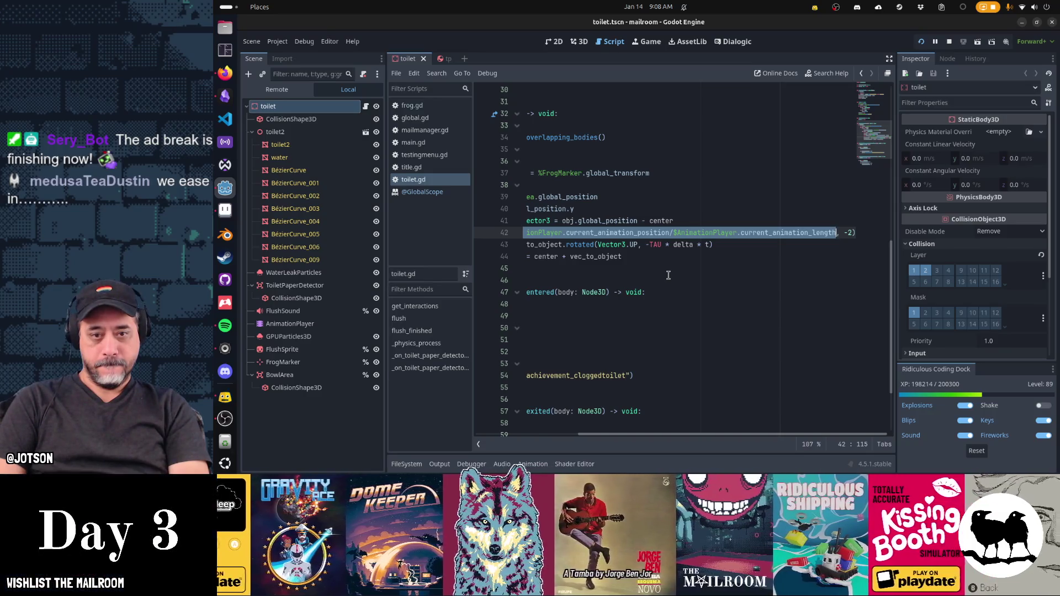
key("ctrl+x")
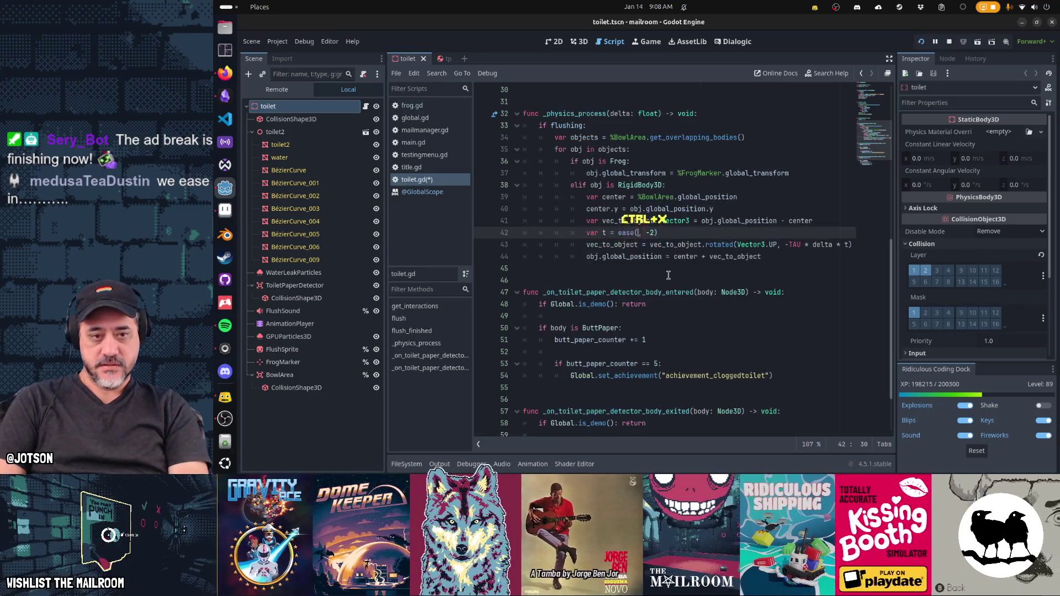
type("amount")
key("ctrl+shift+Return")
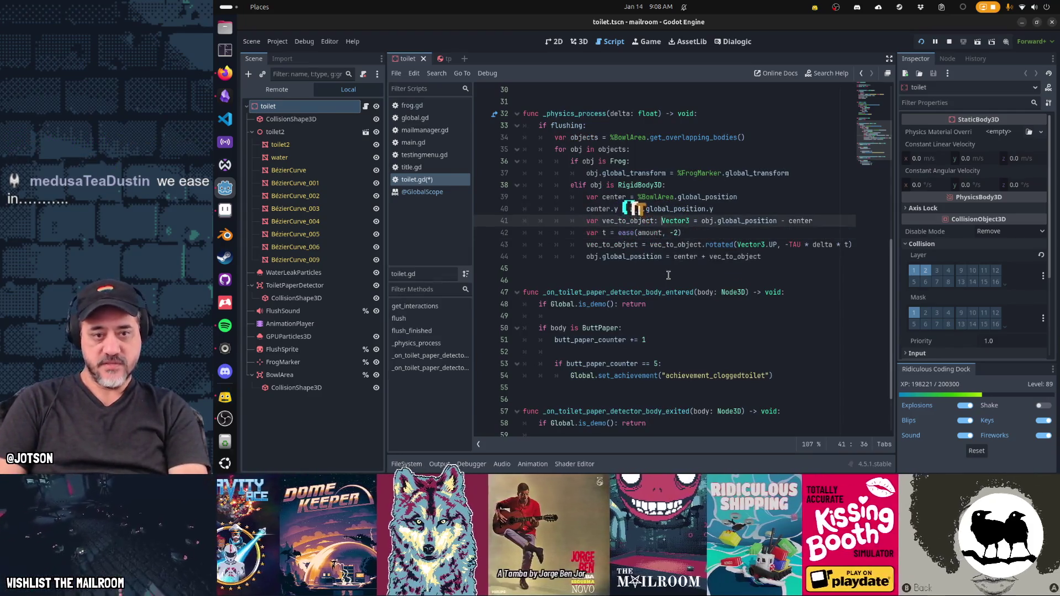
type("var amount =")
key("ctrl+v")
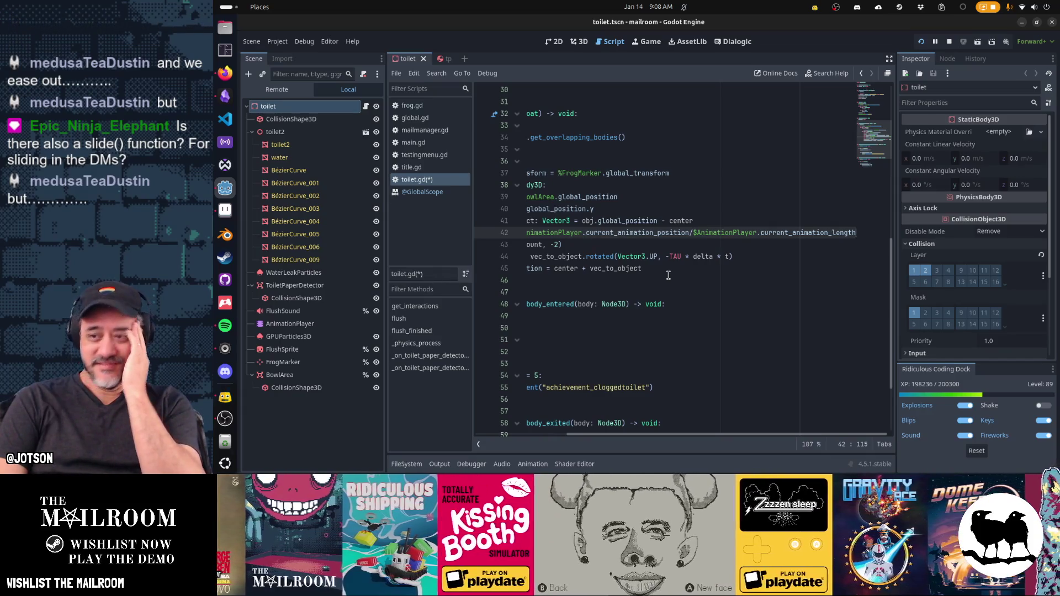
key("Home")
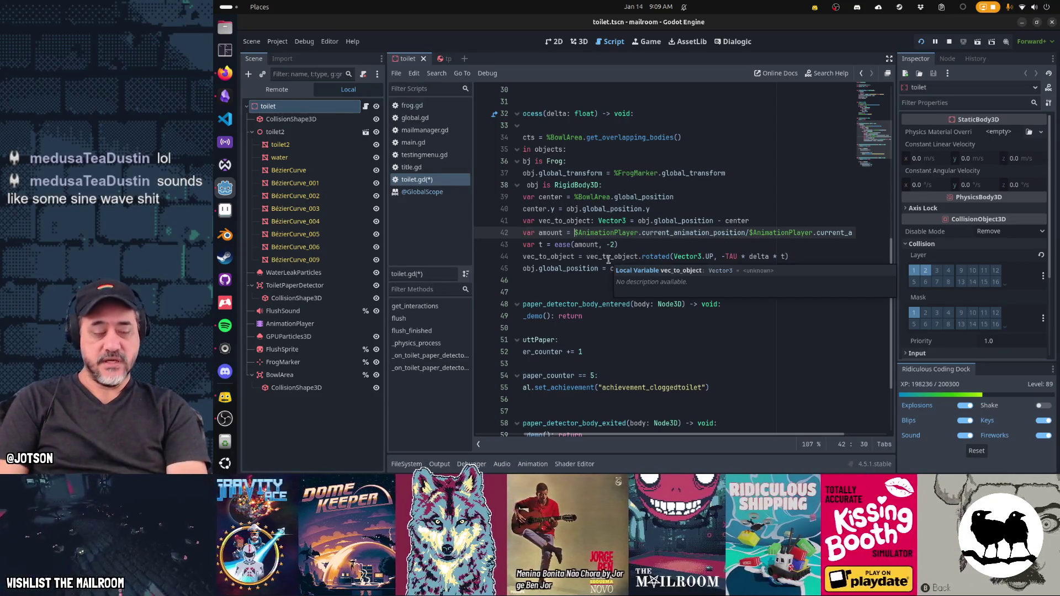
- Replace ease(amount, -2) with sin(amount * PI/2) as the flush curve
key("Down")
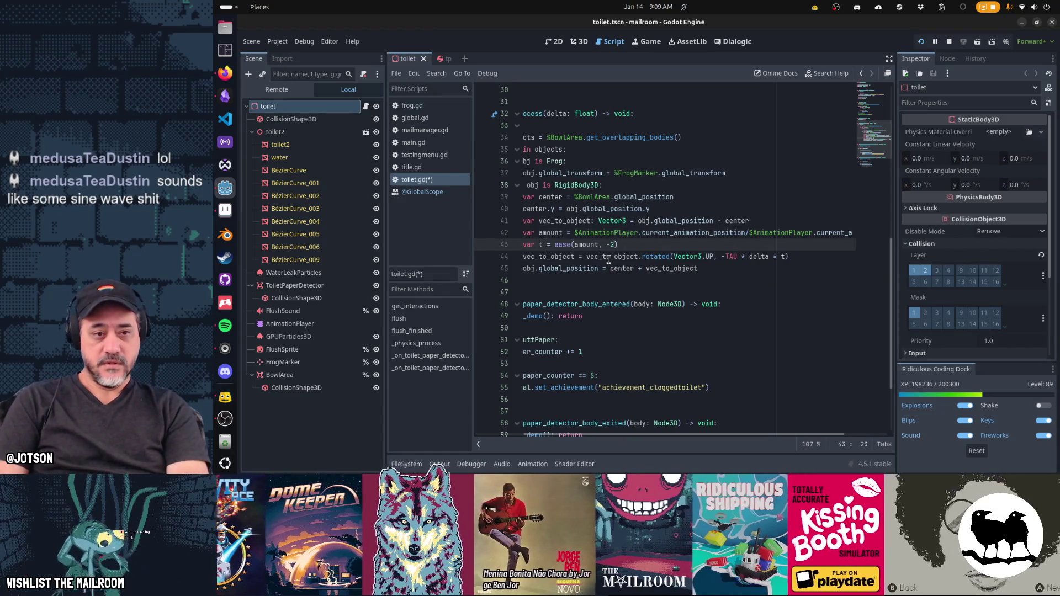
key("shift+End")
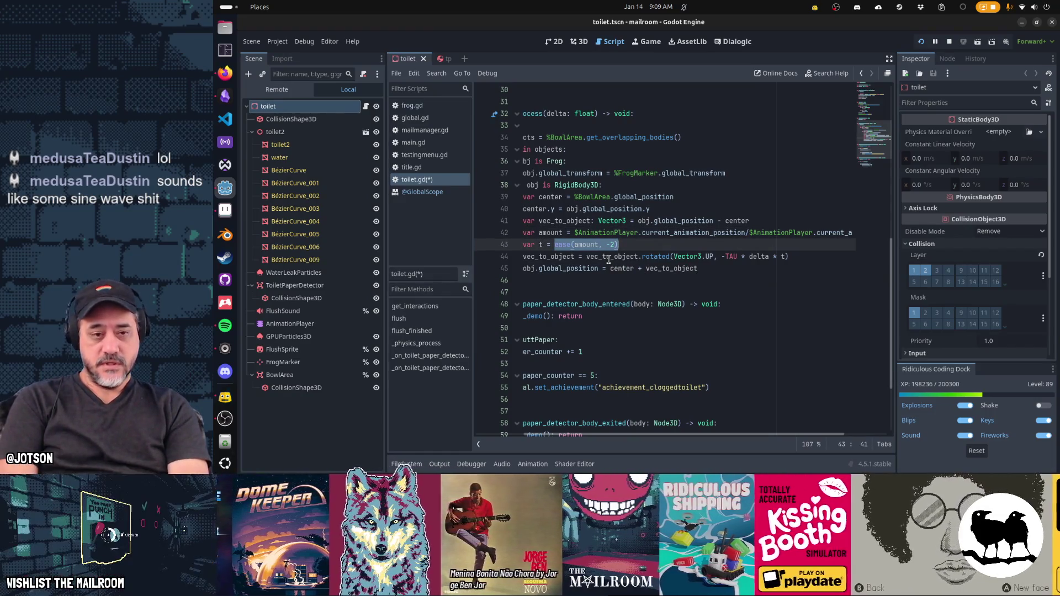
type("sin(")
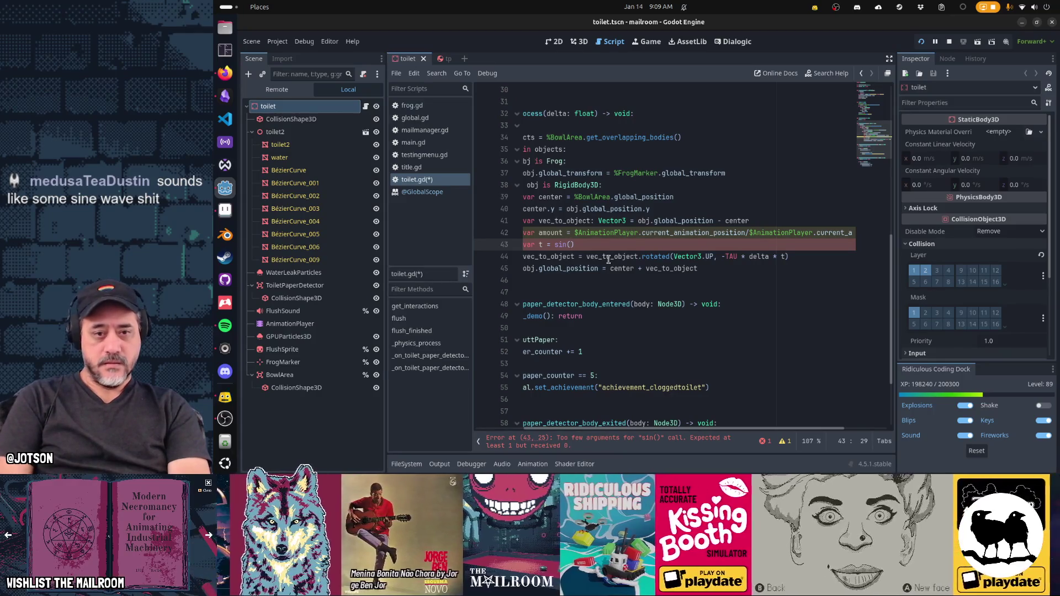
key("Up")
key("BackSpace")
key("BackSpace")
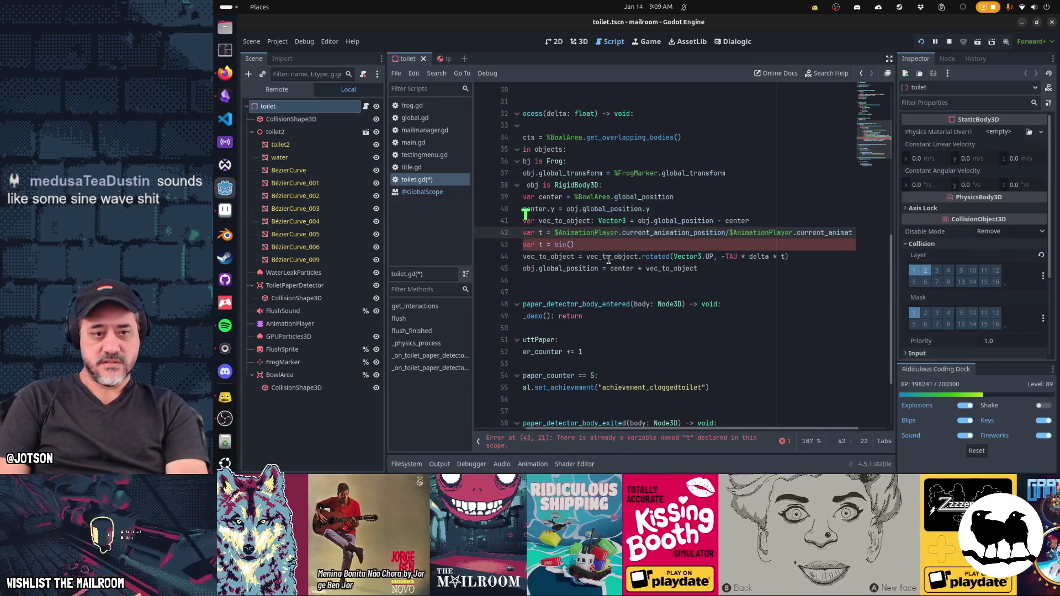
type("t")
key("End")
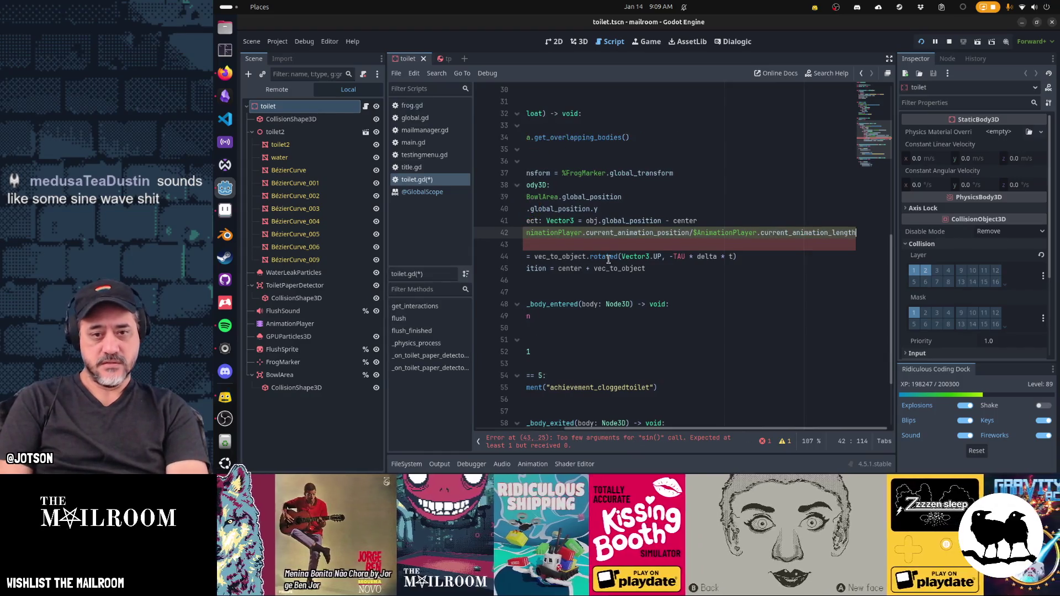
key("Down")
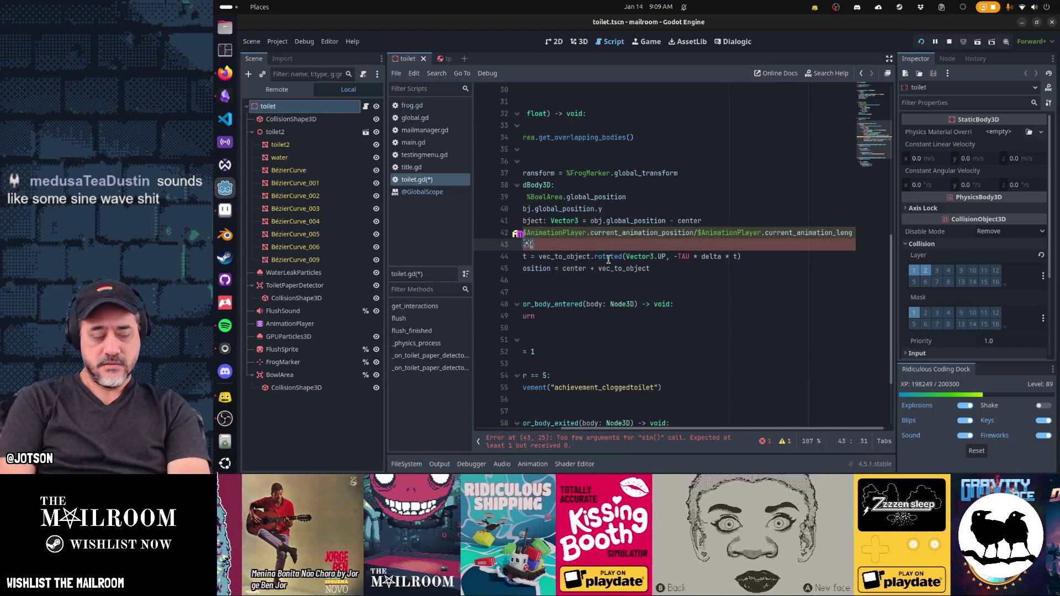
type("ount")
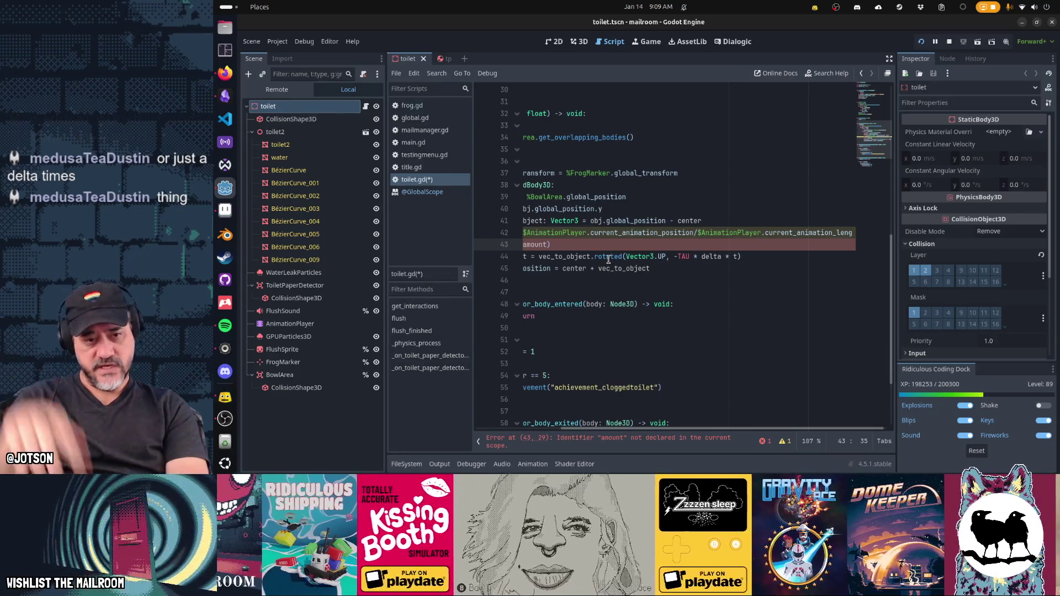
type("* PI/2")
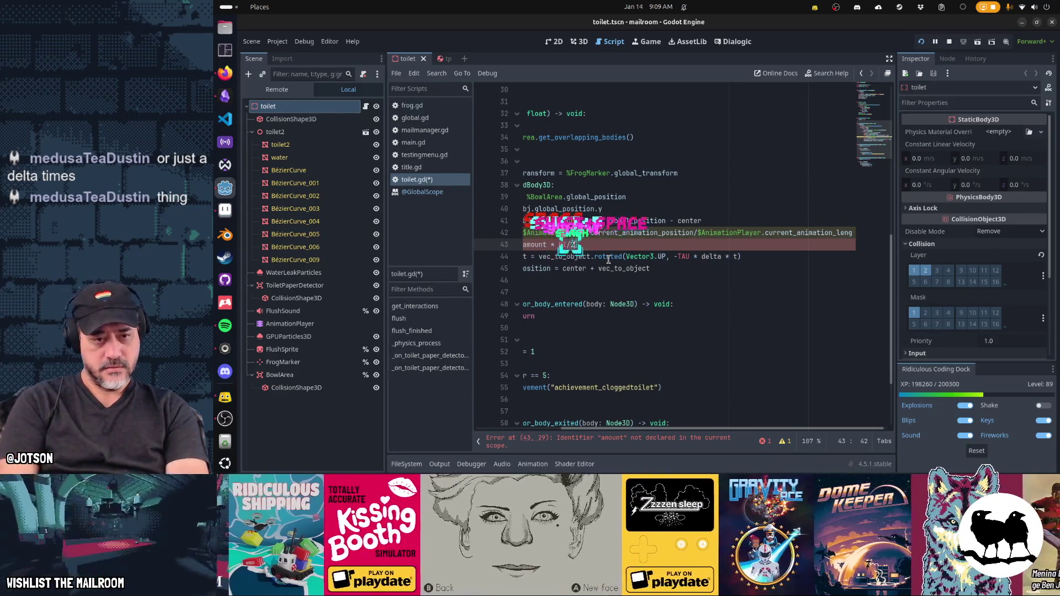
- Correct the 'amunt' typo to 'amount', save toilet.gd, then stop and restart the game
key("Home")
key("Home")
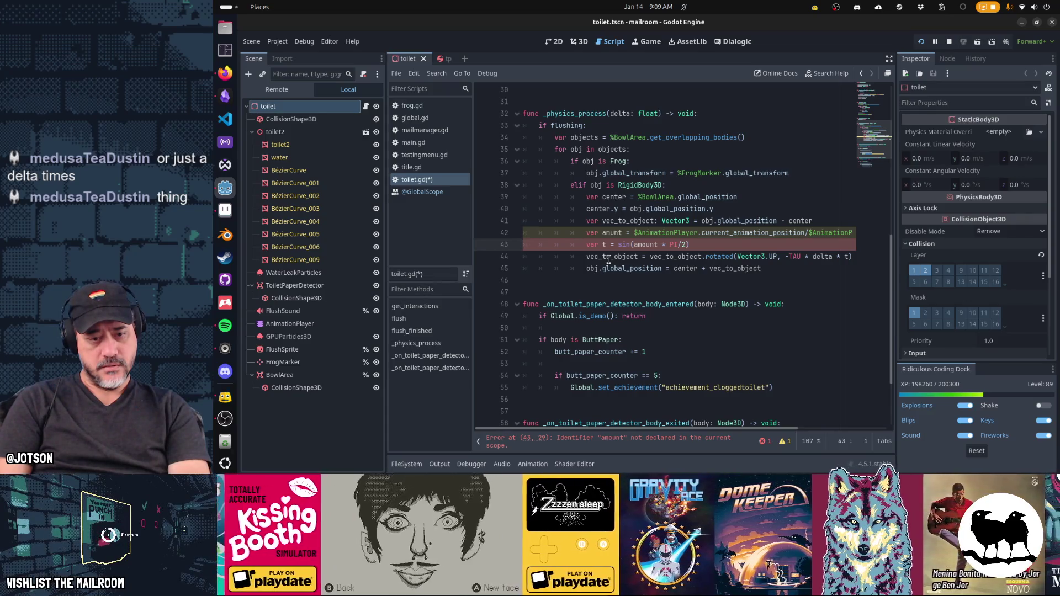
key("Up")
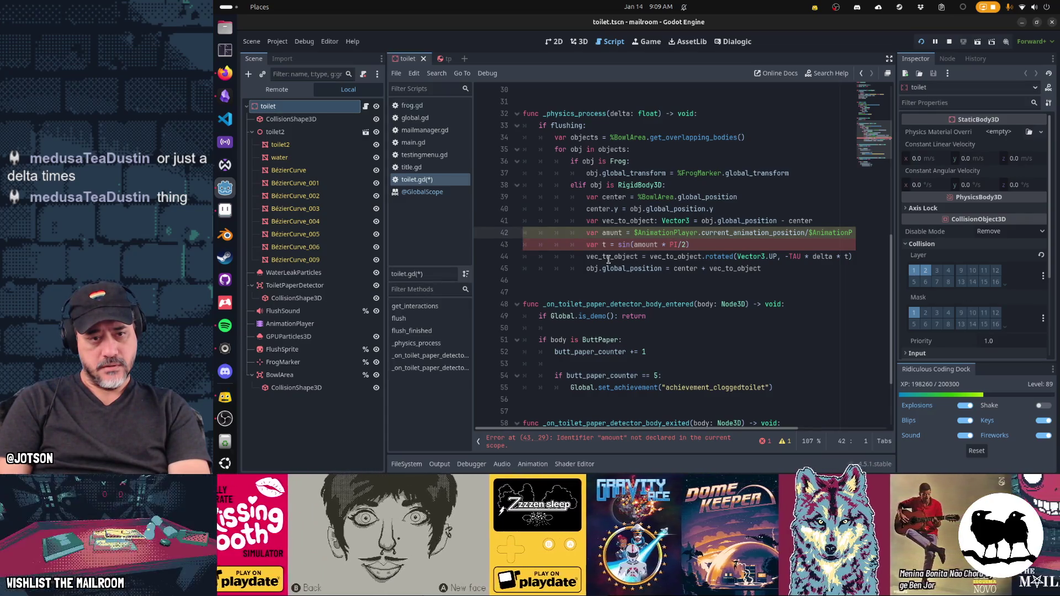
type("o")
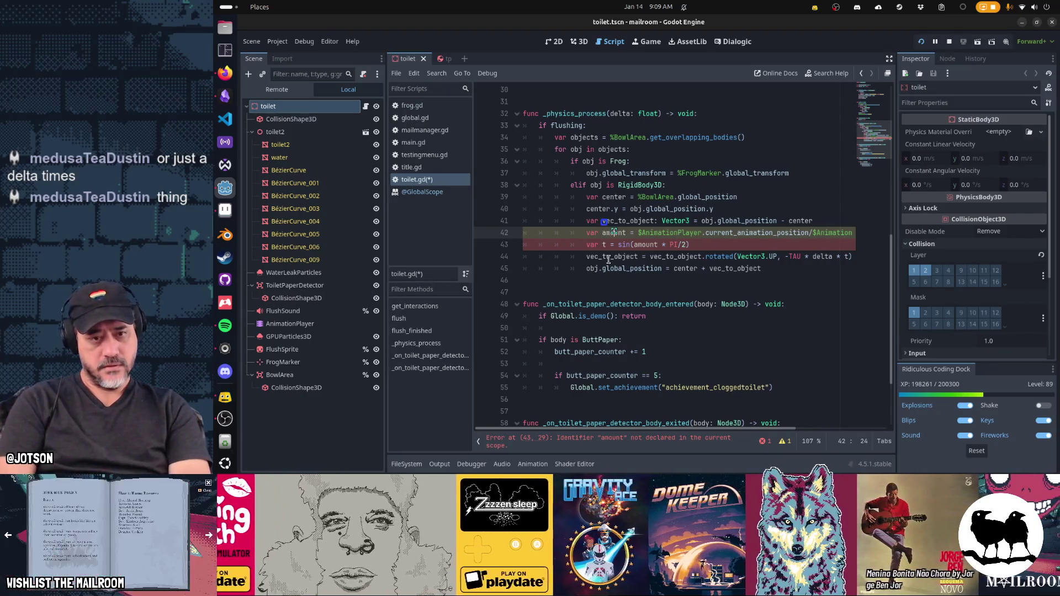
key("ctrl+s")
key("Down")
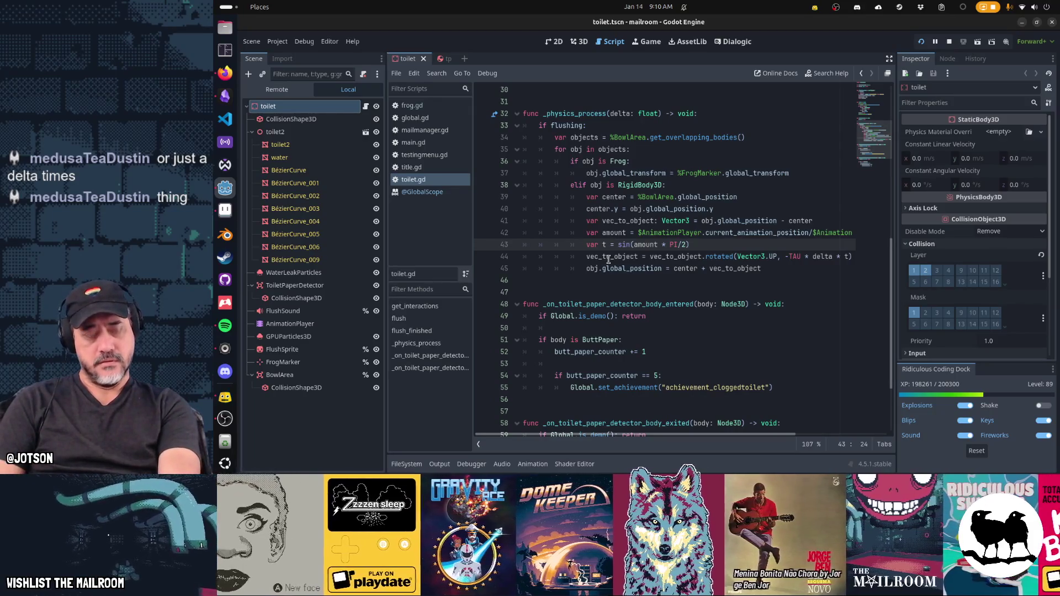
key("F8")
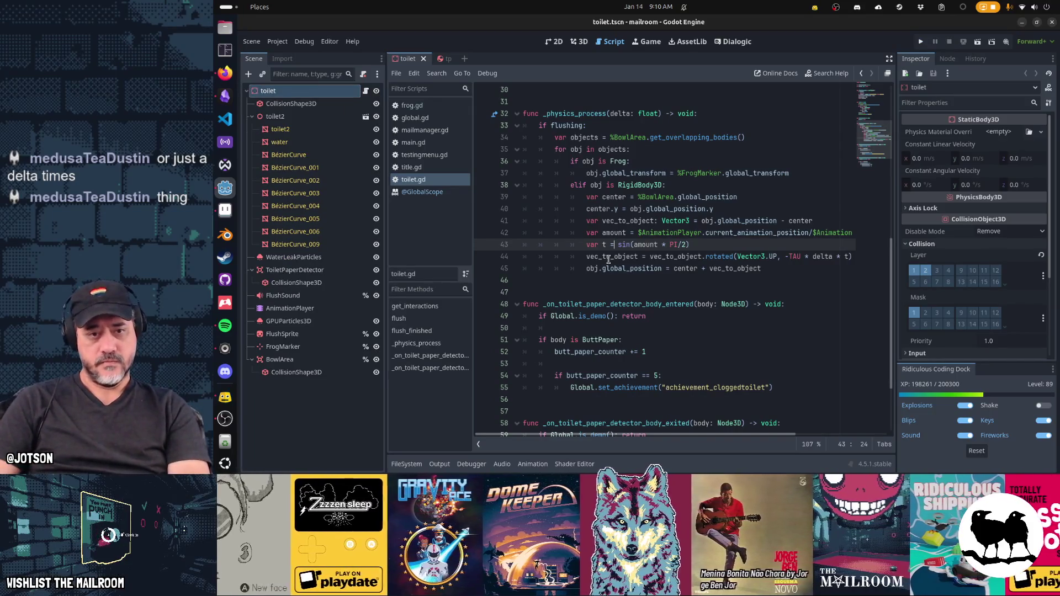
key("F5")
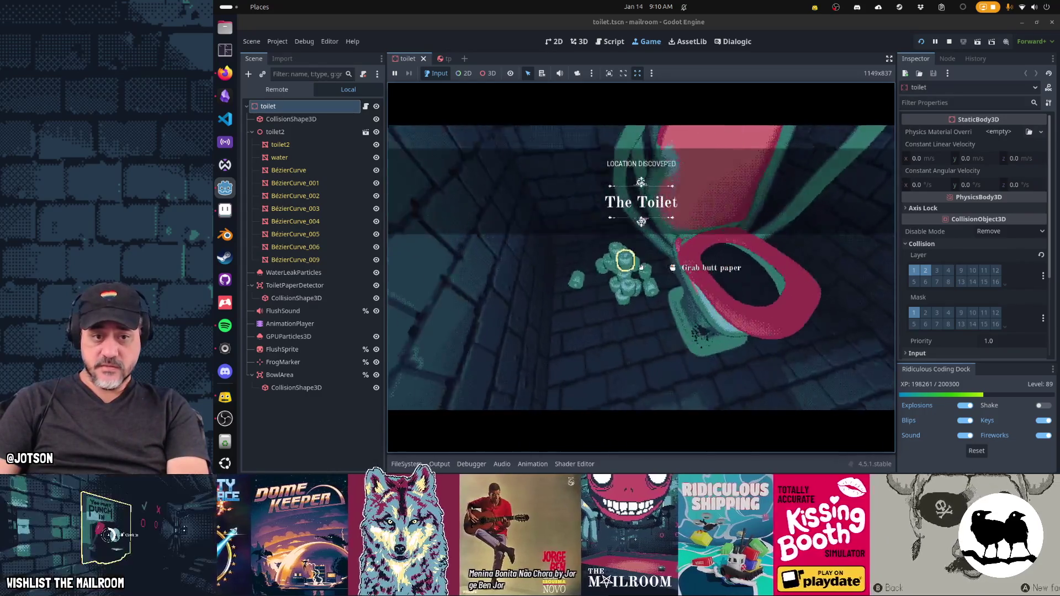
- Drop the paper in the bowl and flush to test the sine swirl, then pause and return to toilet.gd
left_click(641, 268)
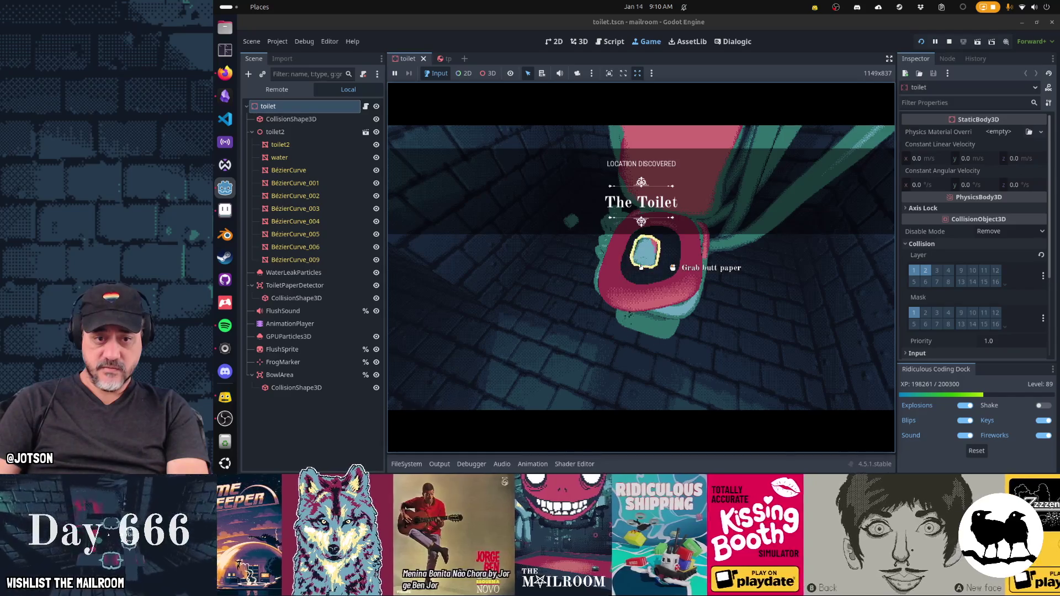
left_click(641, 268)
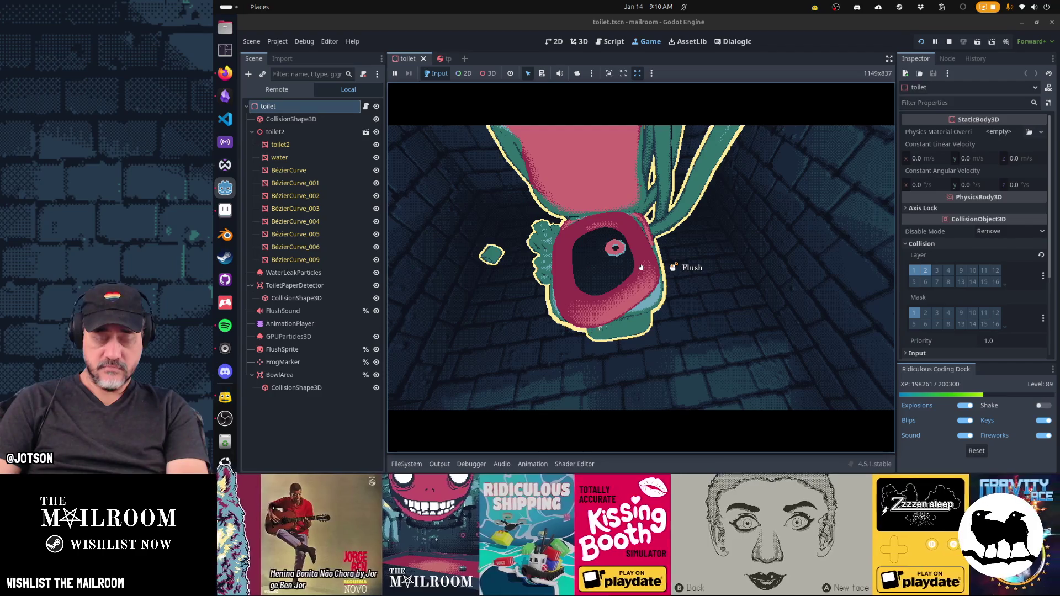
key("Escape")
left_click(611, 42)
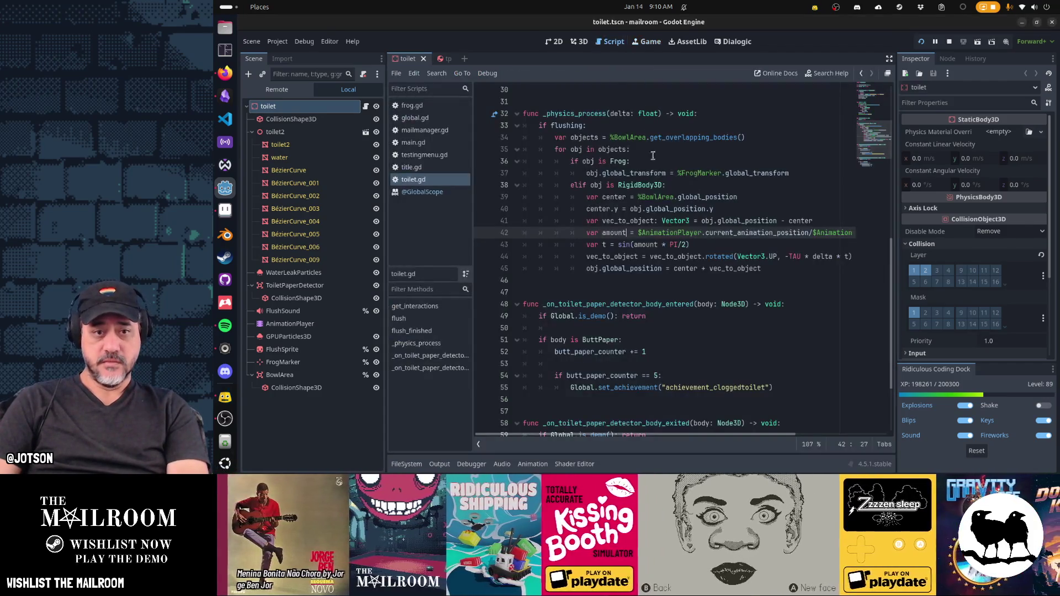
- Add a print(t) debug line under the sin call and watch the logged t values in a test run
left_click(642, 245)
key("End")
key("Return")
type("print(t)")
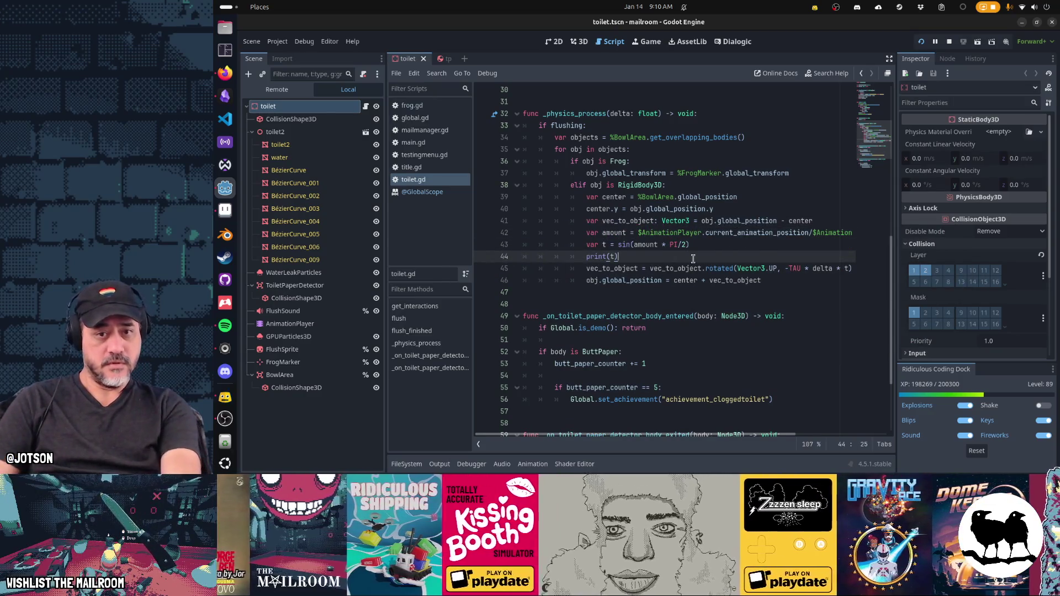
key("ctrl+F4")
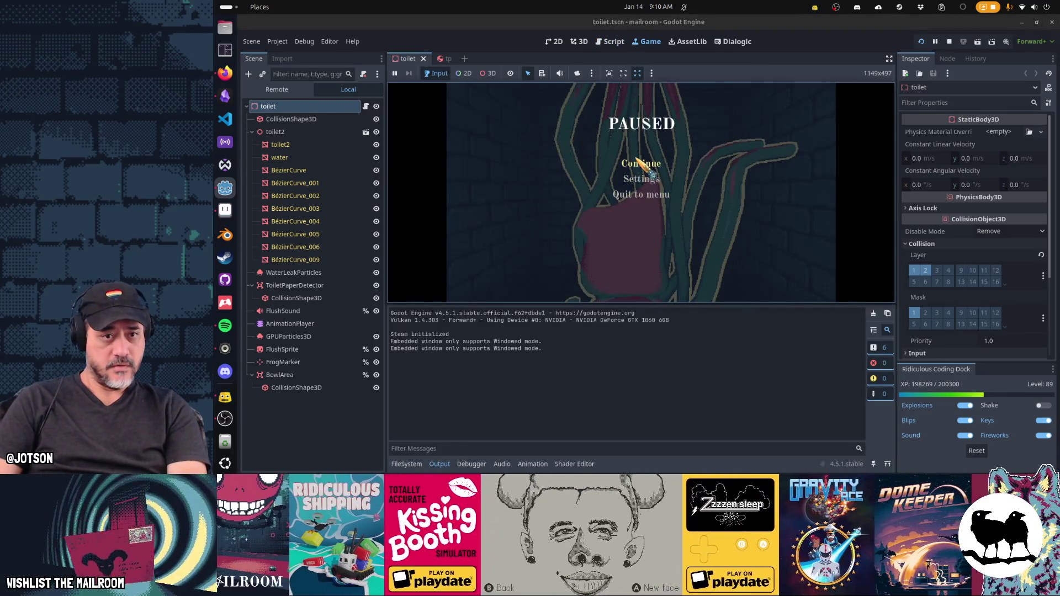
left_click(641, 164)
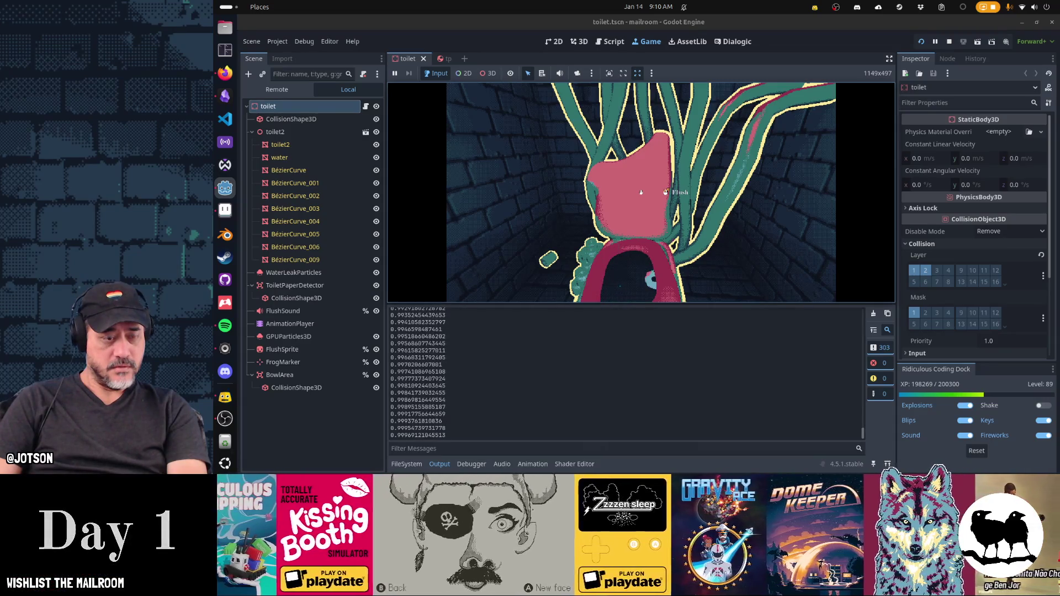
key("Escape")
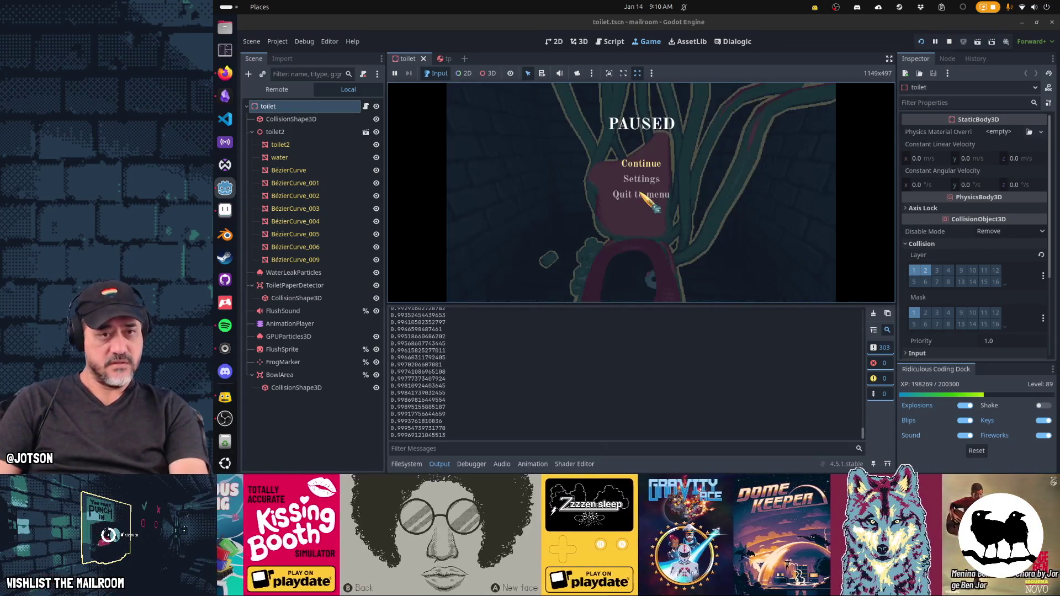
left_click(610, 42)
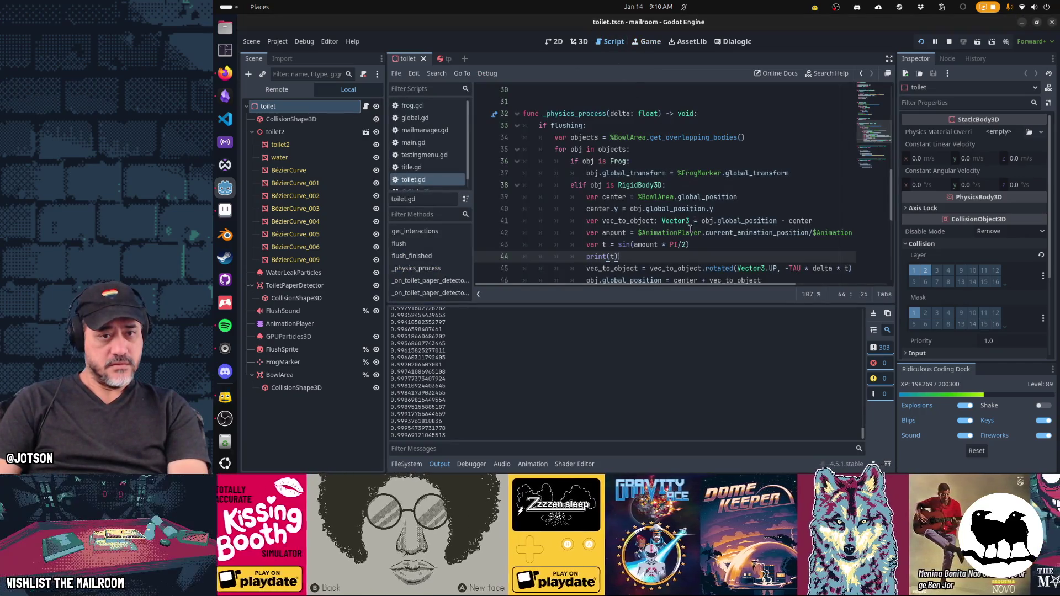
- Change the curve to sin(amount * PI), retest the flush, and cut the print(t) line
left_click(691, 245)
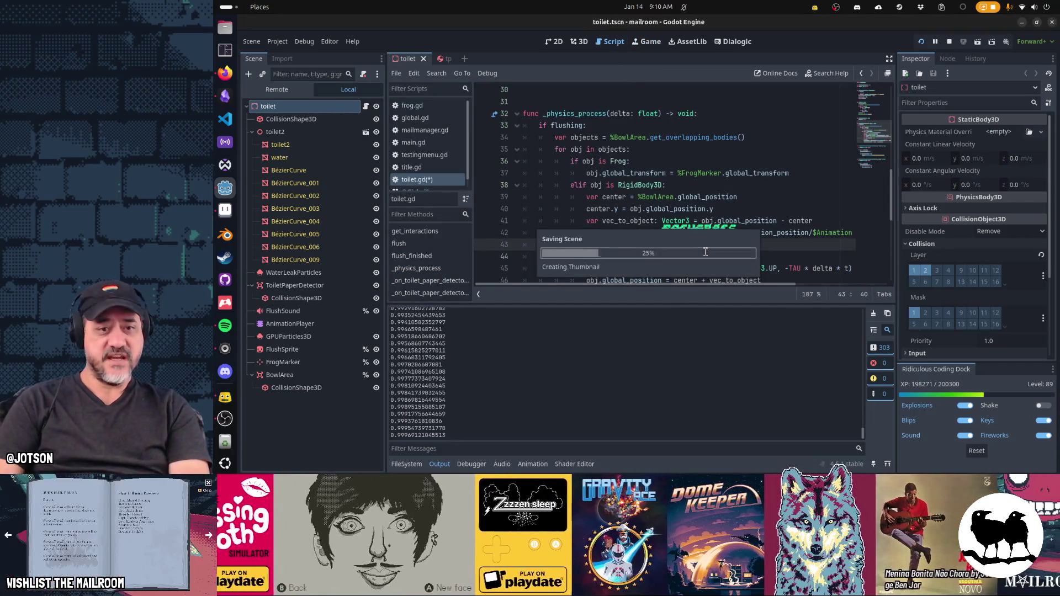
key("ctrl+F4")
key("Escape")
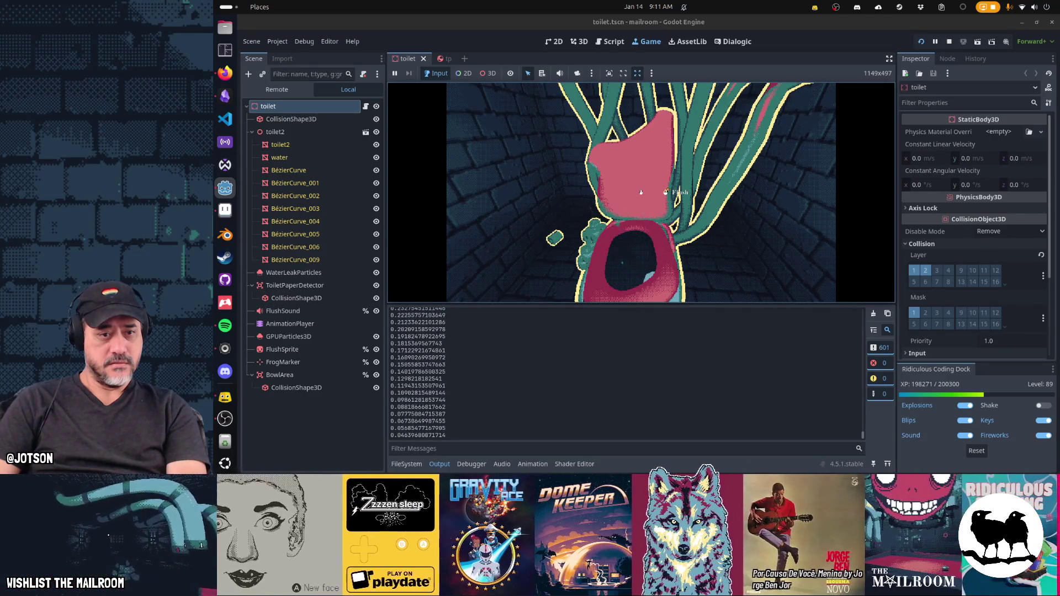
key("Escape")
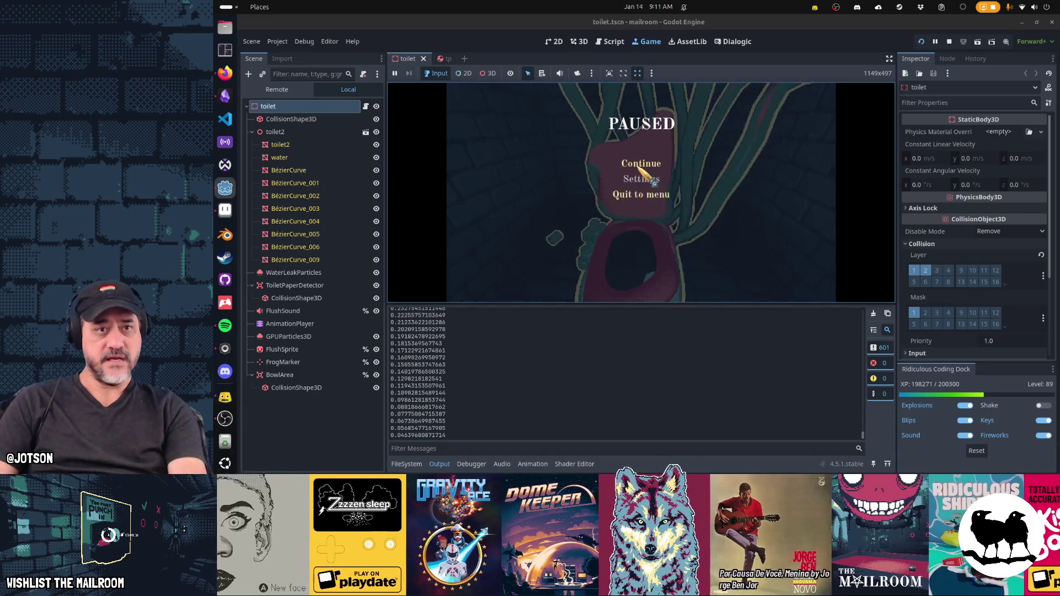
left_click(619, 43)
left_click(673, 252)
key("ctrl+x")
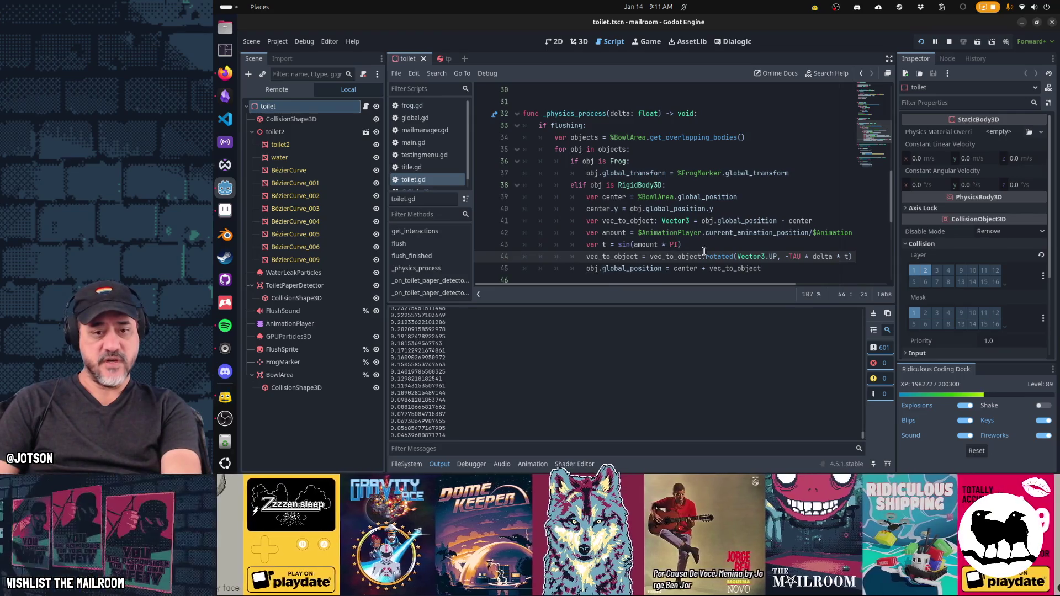
- Hide the Output panel, run the toilet scene, and drop the yellow paper into the bowl
left_click(443, 471)
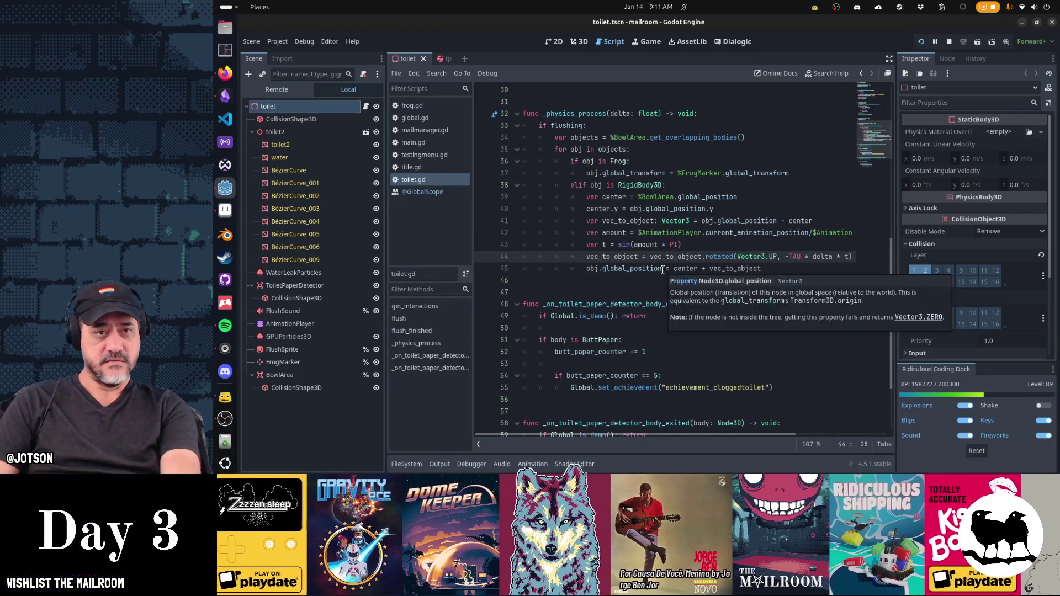
key("ctrl+F4")
left_click(654, 239)
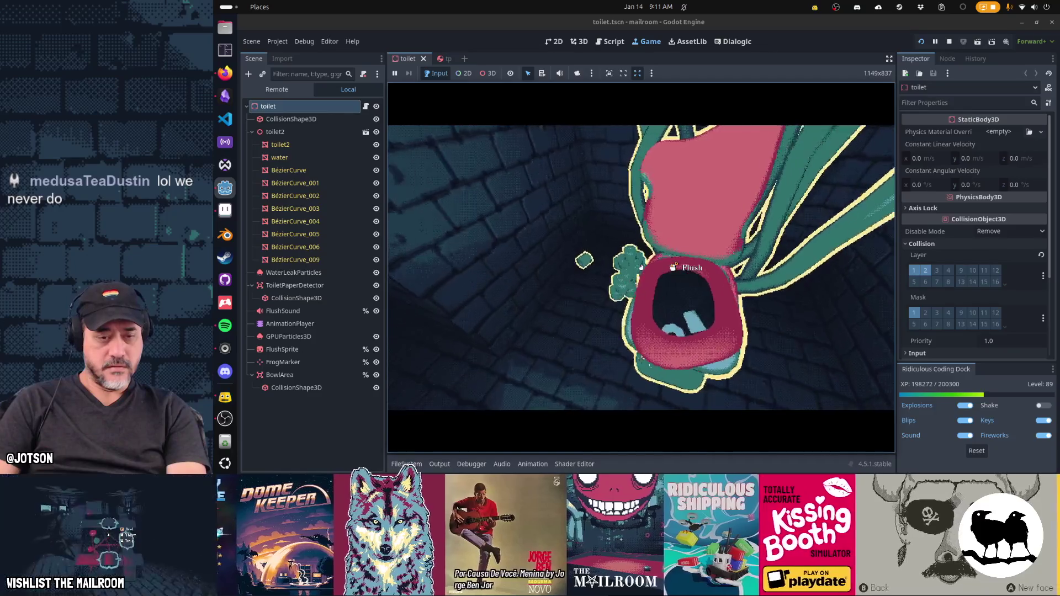
left_click(641, 268)
left_click(641, 267)
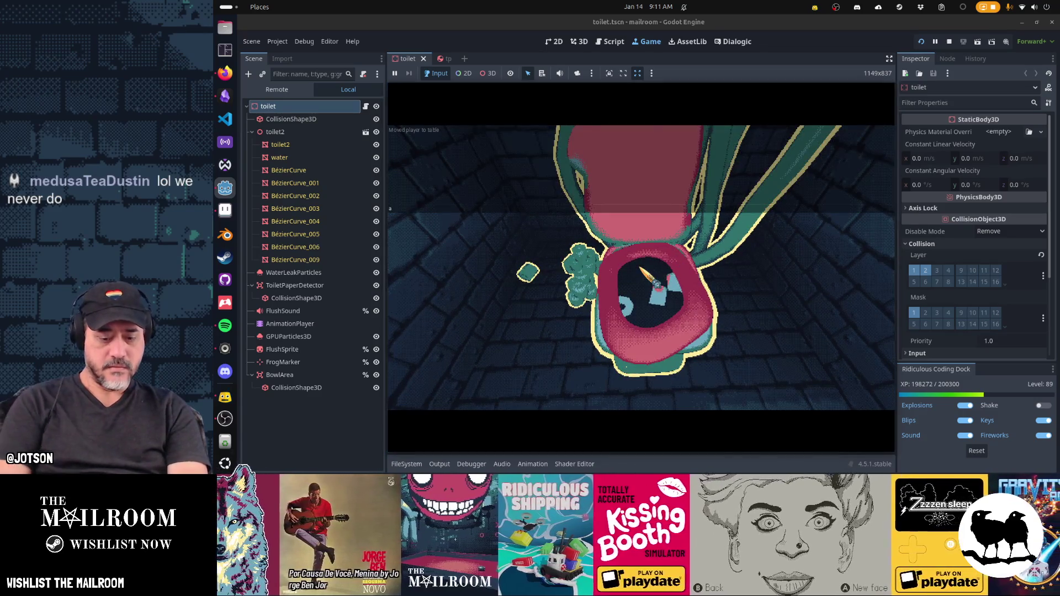
- Send the frog into the bowl, throw in the paper roll, flush, then pause and return to toilet.gd
left_click(641, 267)
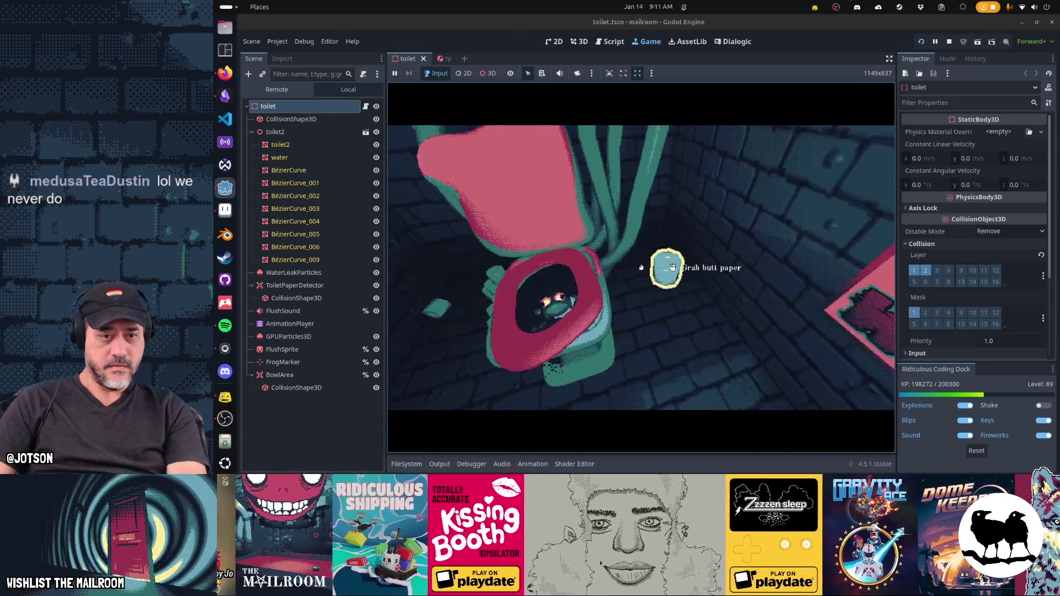
left_click(642, 268)
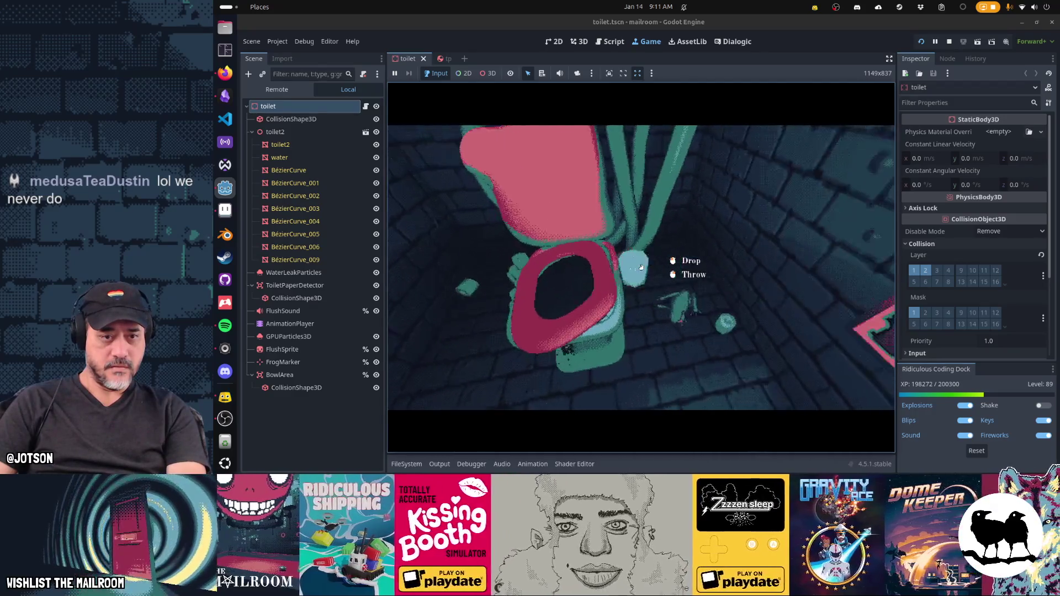
left_click(641, 267)
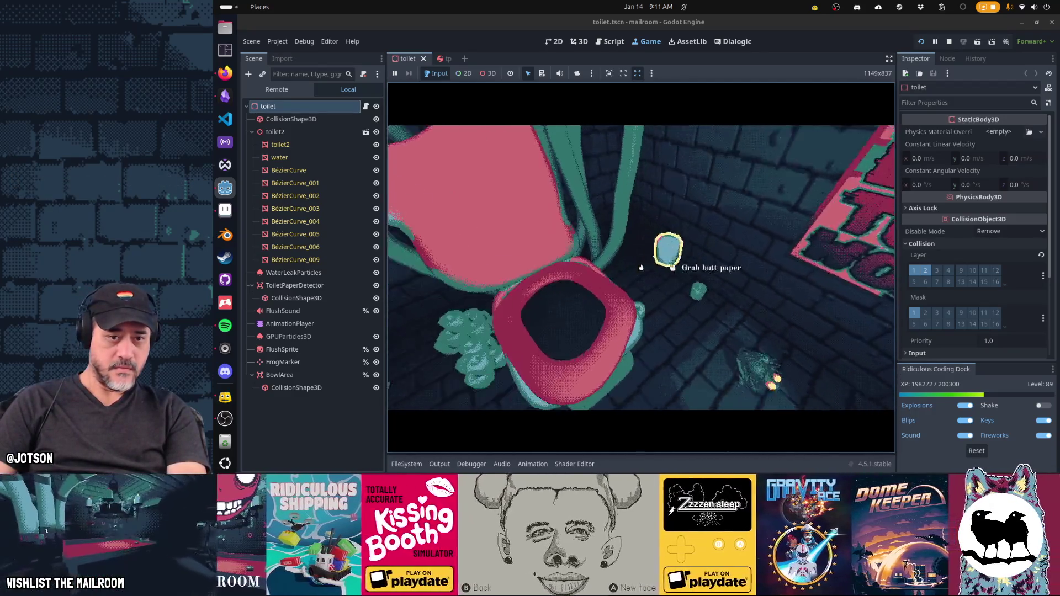
left_click(641, 267)
left_click(641, 267)
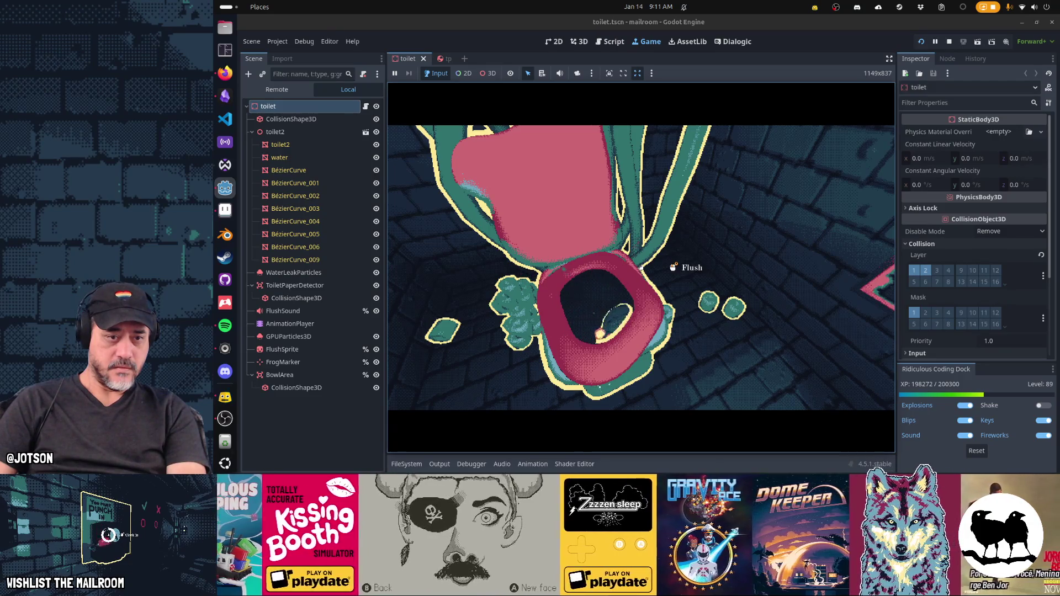
left_click(641, 268)
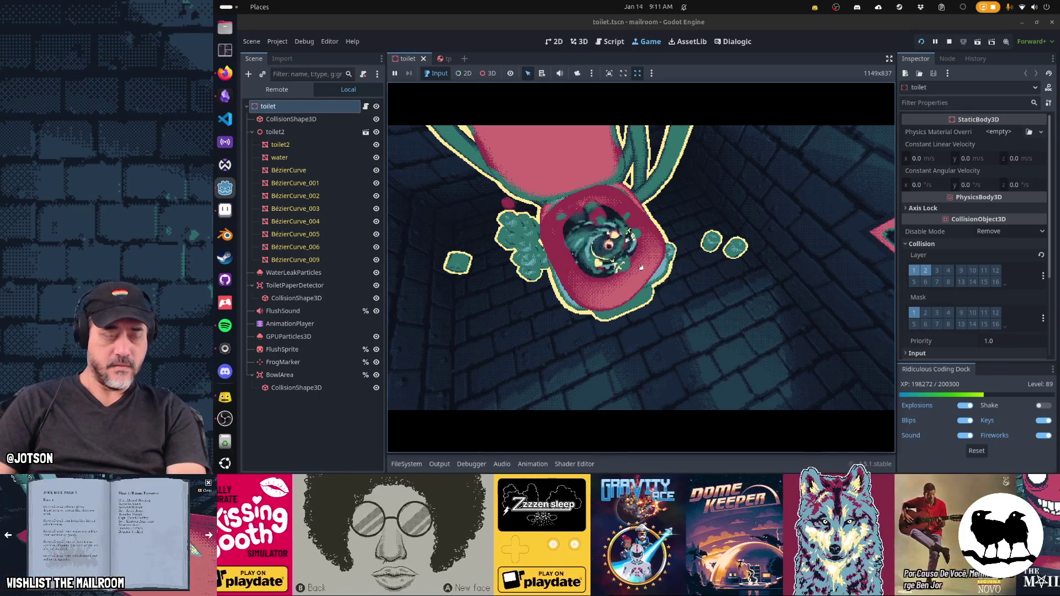
key("Escape")
key("ctrl+F3")
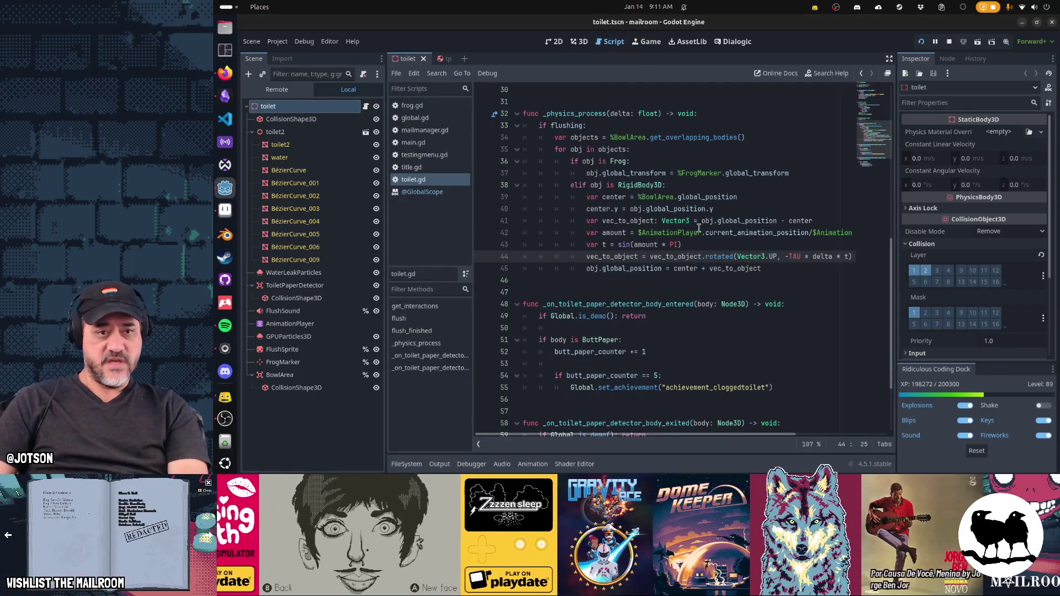
- Pass flush instead of null to Action.new, delete the timed_start_callback and timer lines, and relaunch the scene
scroll(699, 227, "up", 10)
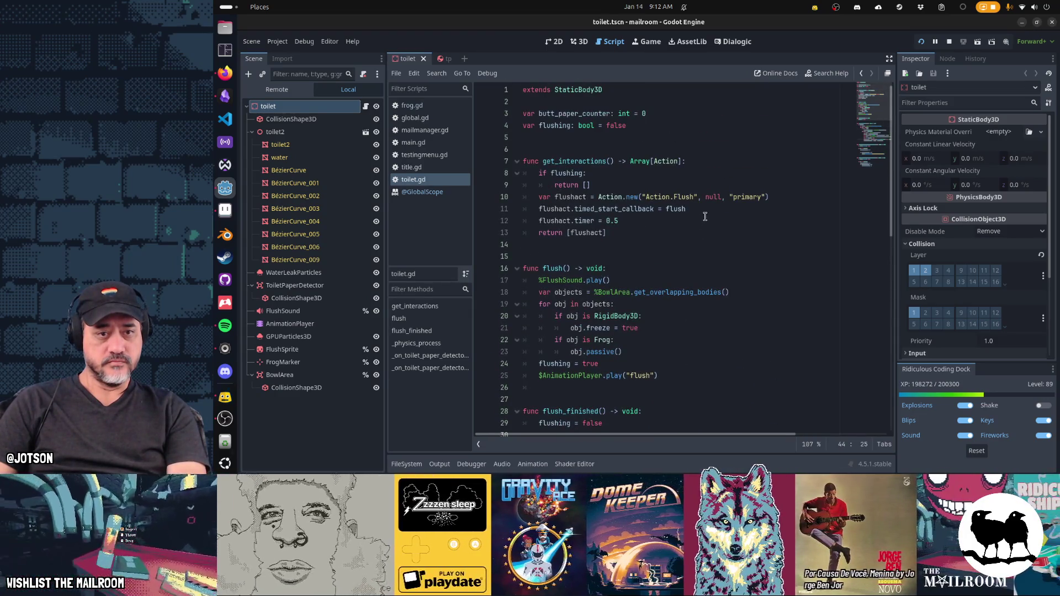
left_click(706, 210)
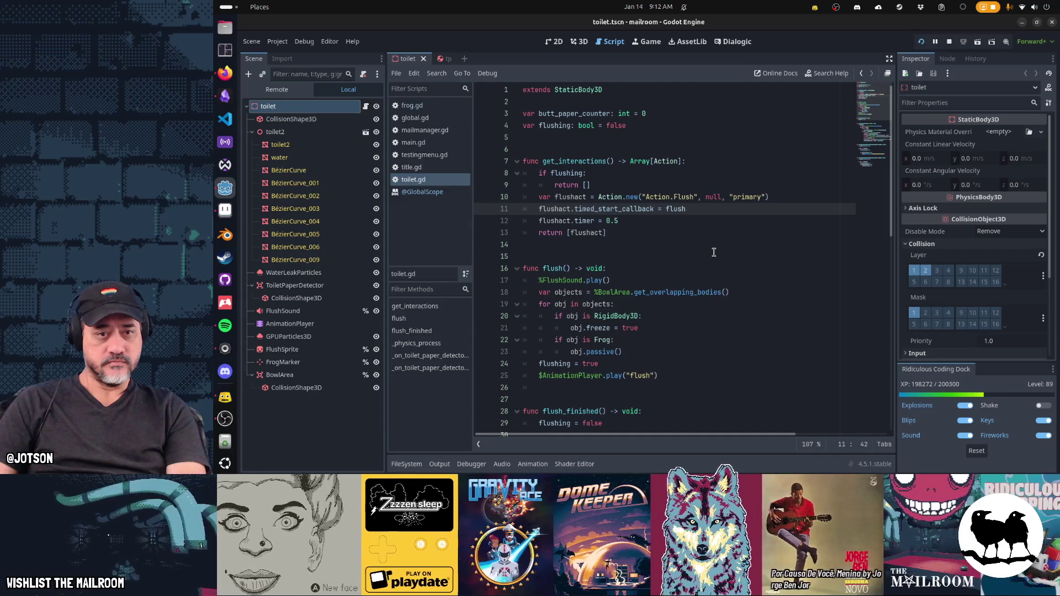
left_click(715, 197)
type("flush")
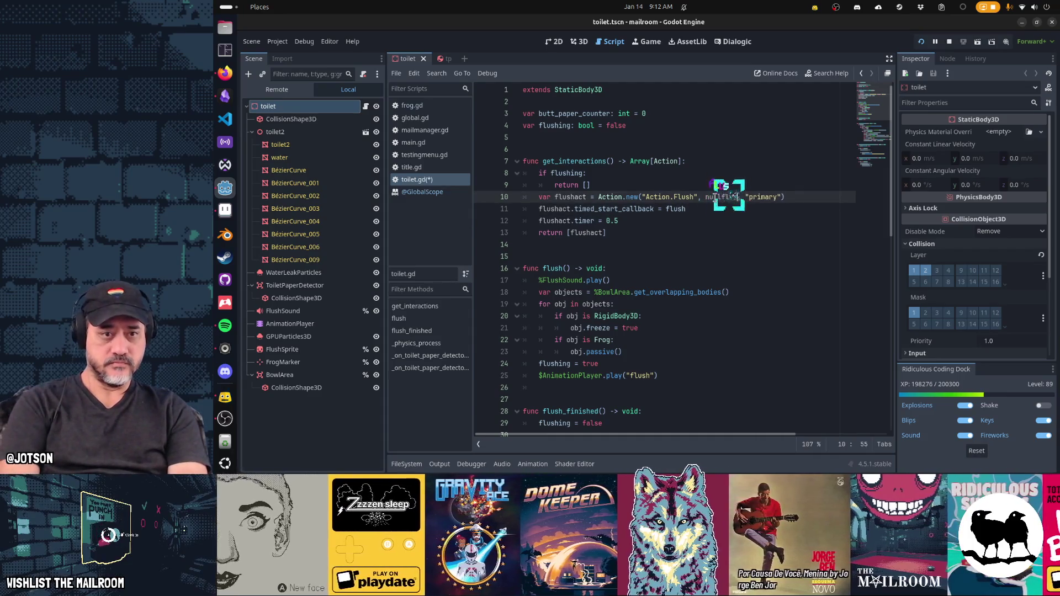
key("Down")
key("shift+Down")
key("shift+Down")
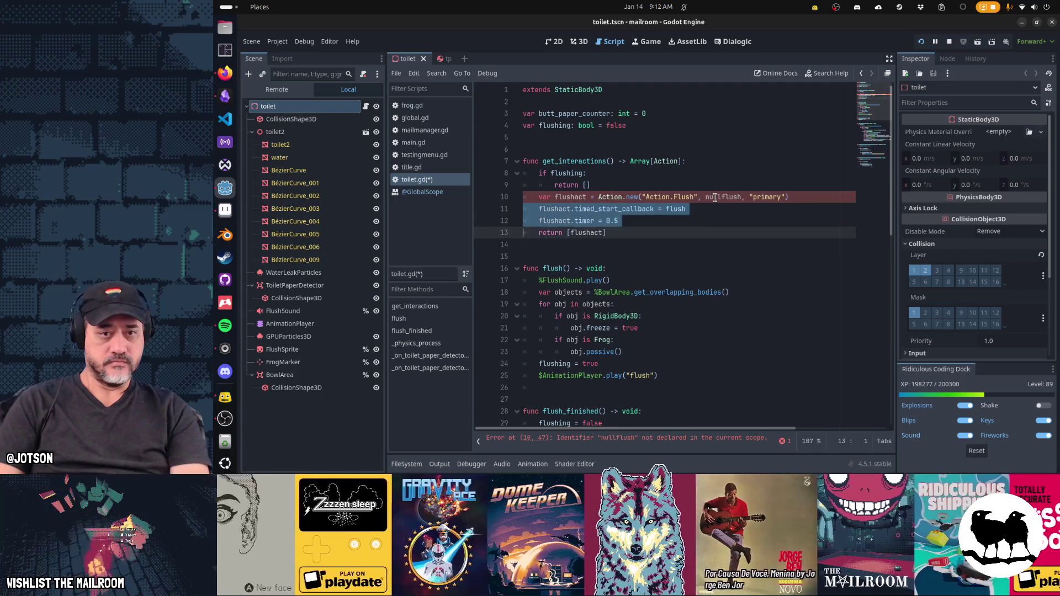
key("Delete")
key("Up")
key("End")
key("Left")
key("Left")
key("Left")
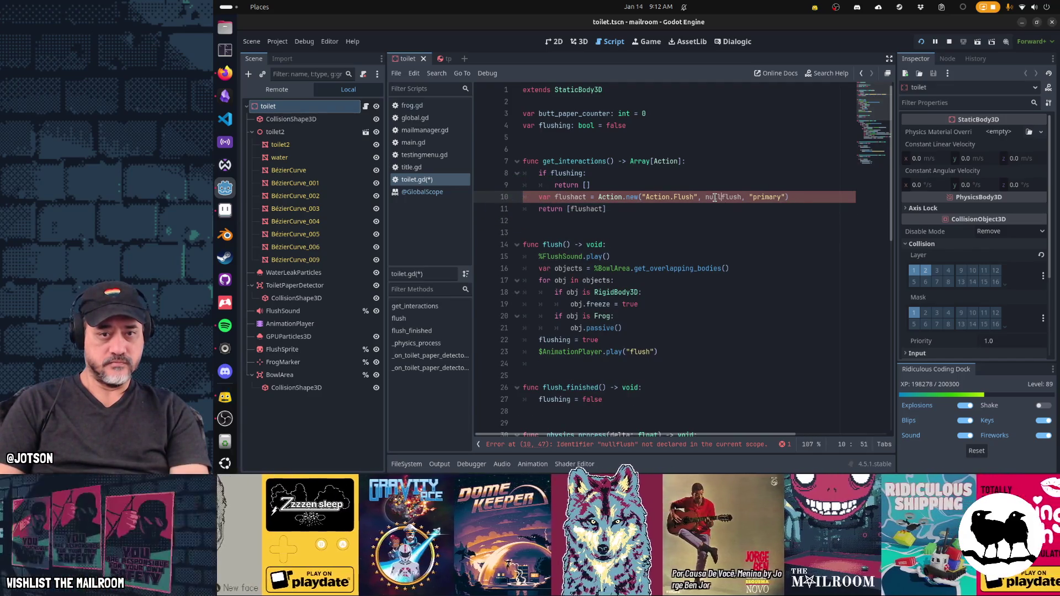
key("Delete")
key("F6")
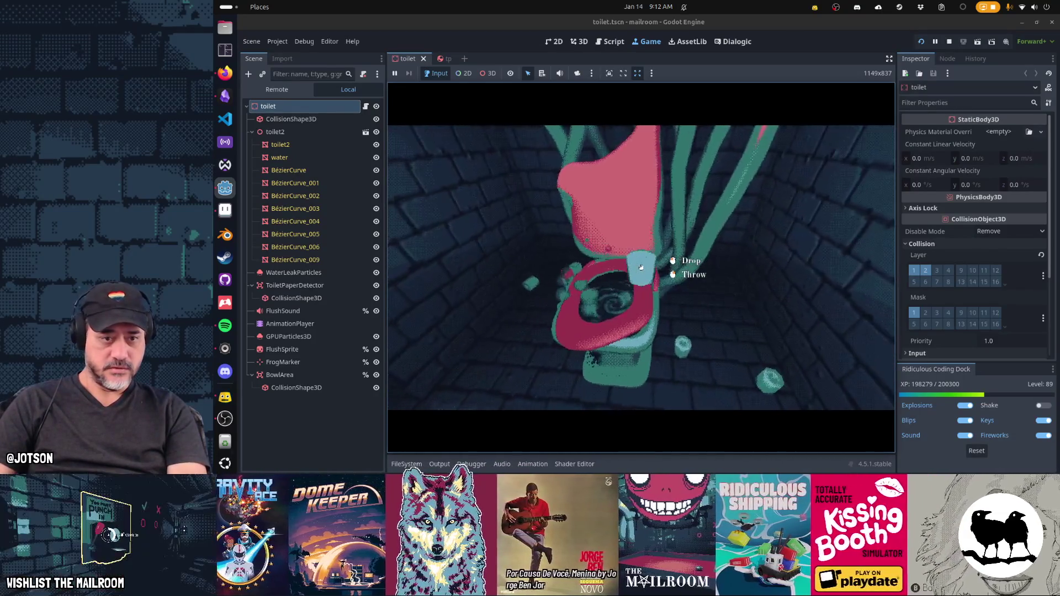
- Toss the held item into the bowl to test the immediate flush, then stop the game with F8
left_click(641, 267)
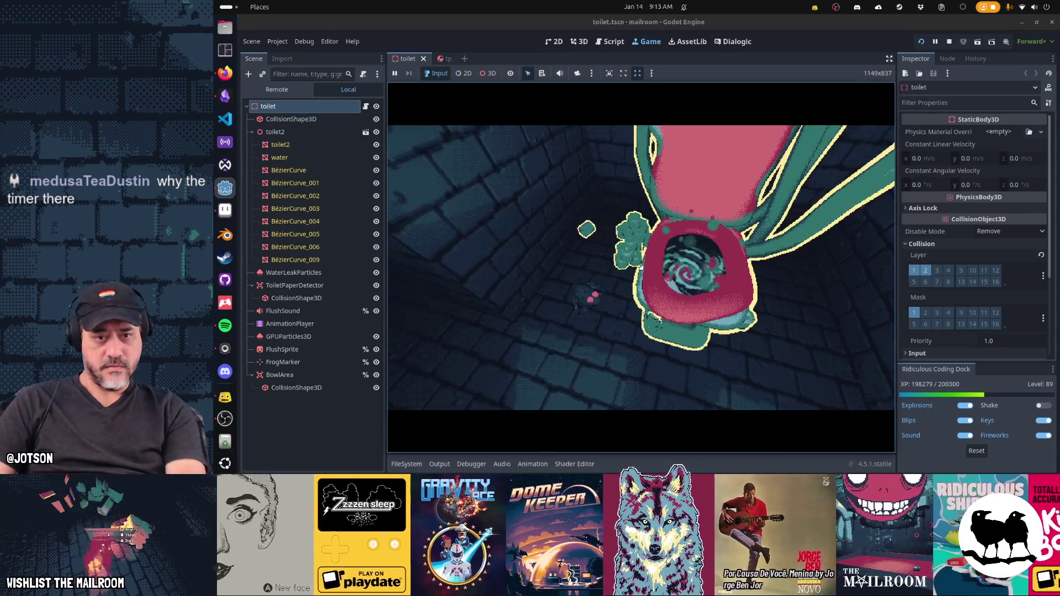
key("F8")
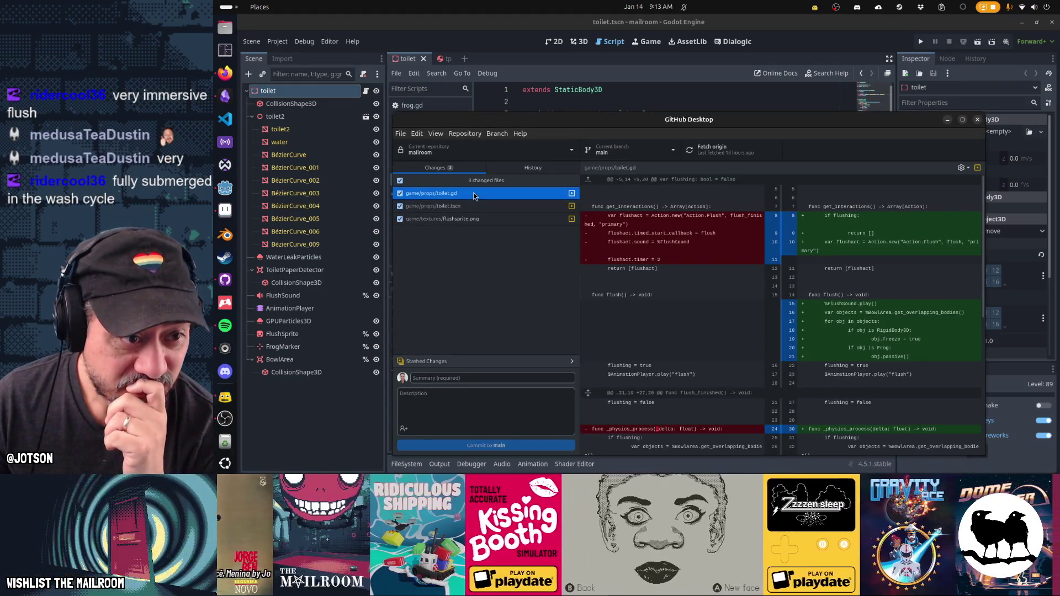
- Enter the commit summary 'Flush' for the toilet.gd changes in GitHub Desktop, then return to Godot
left_click(494, 378)
type("Flush")
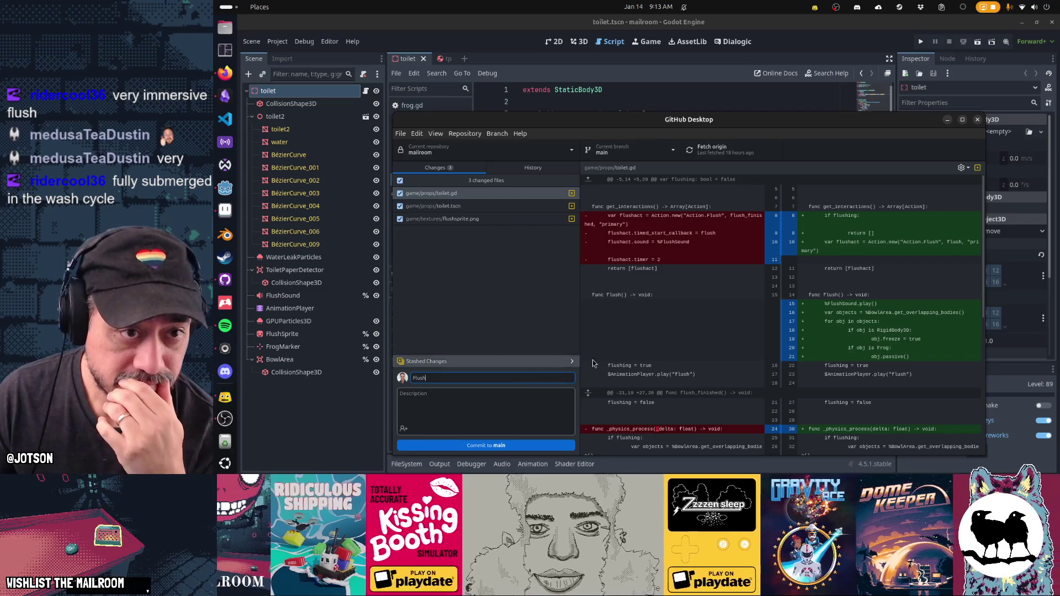
left_click(584, 80)
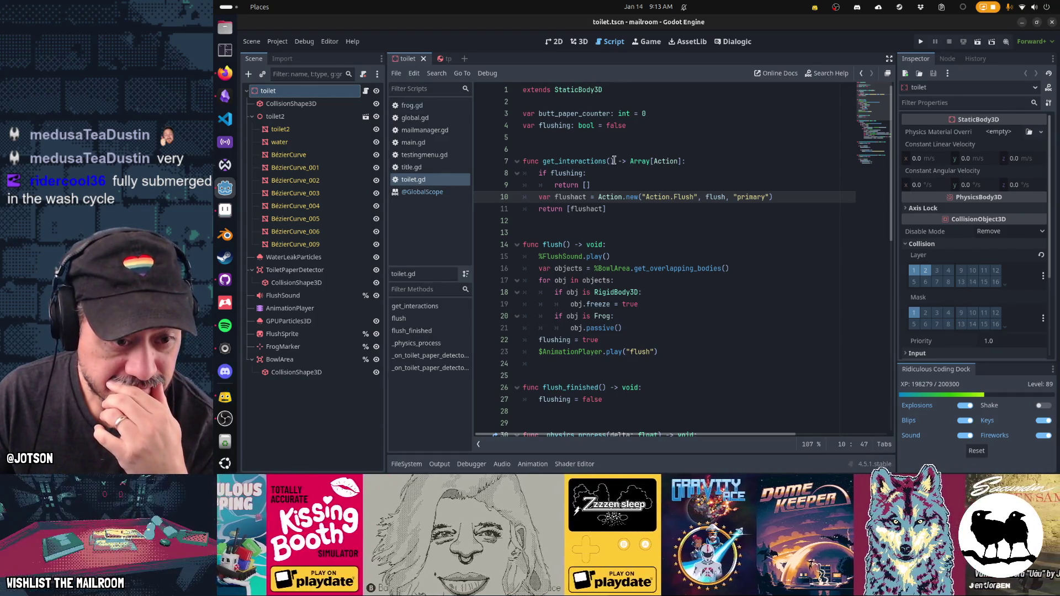
- Open global.gd through the quick-open file search
left_click(639, 329)
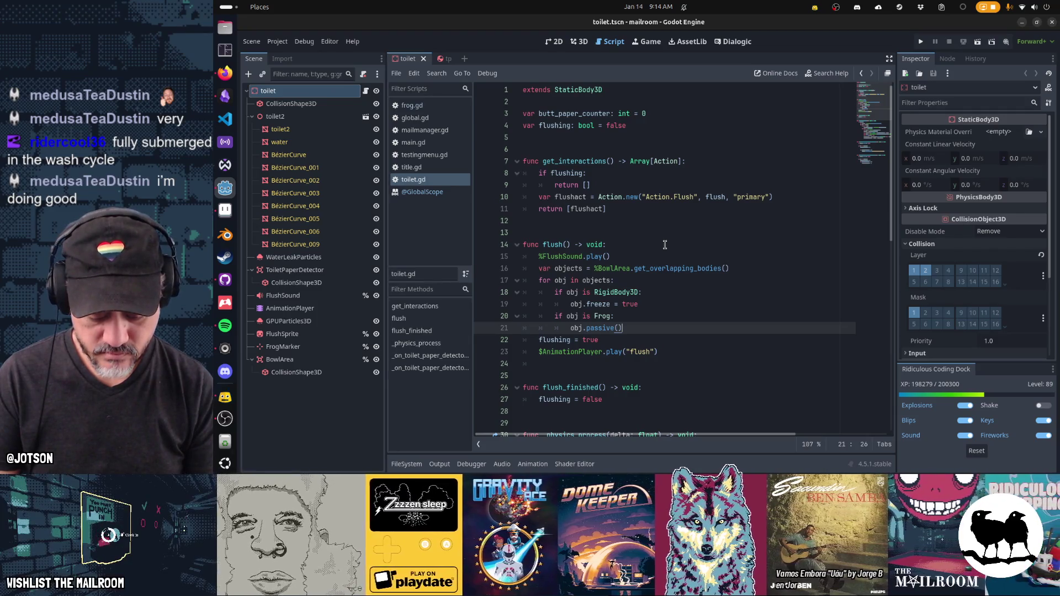
key("alt+shift+o")
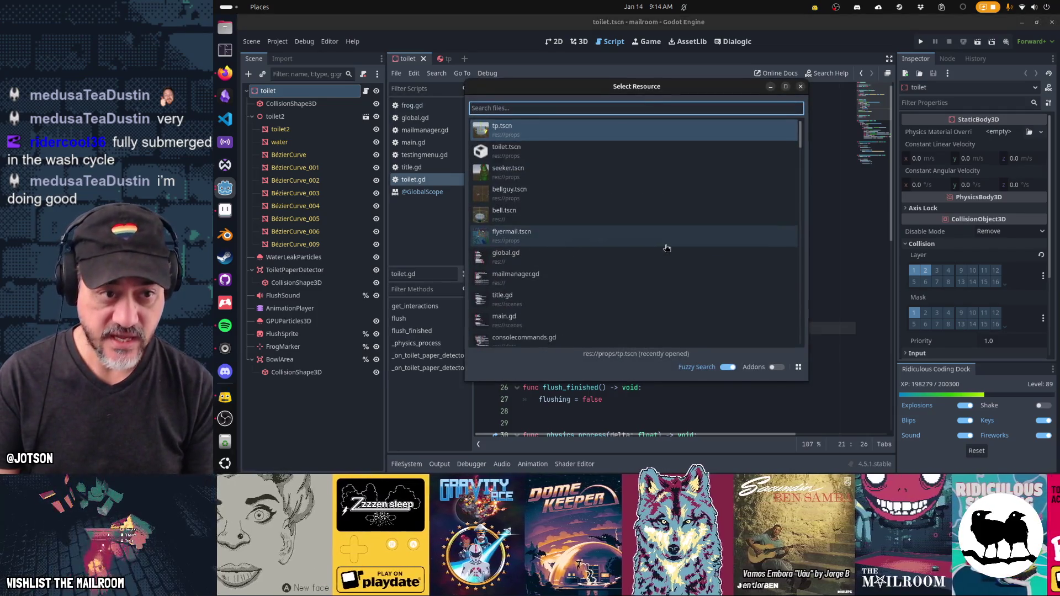
type("globa")
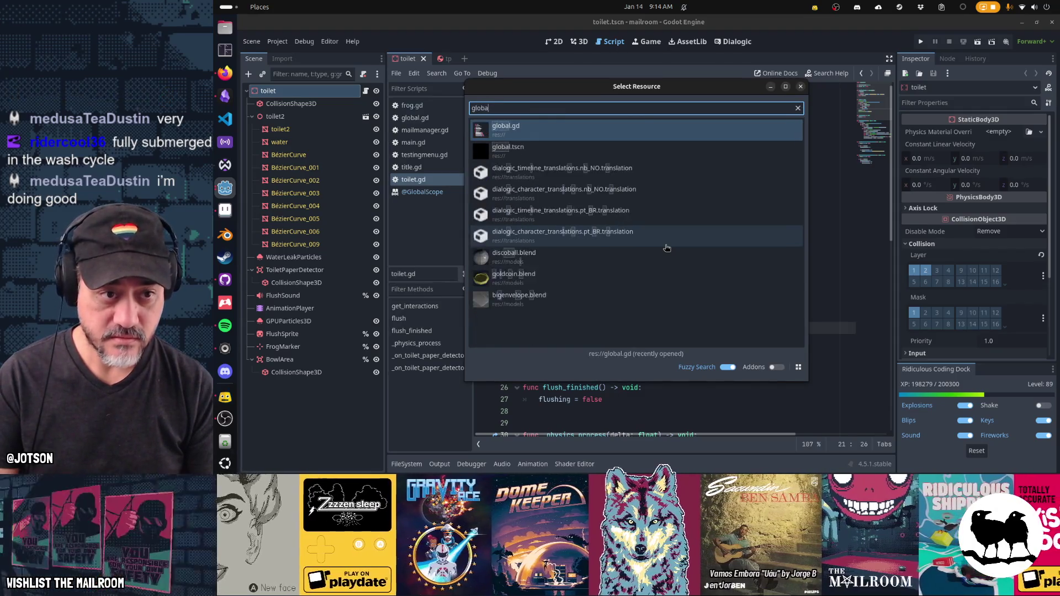
type("l")
key("Return")
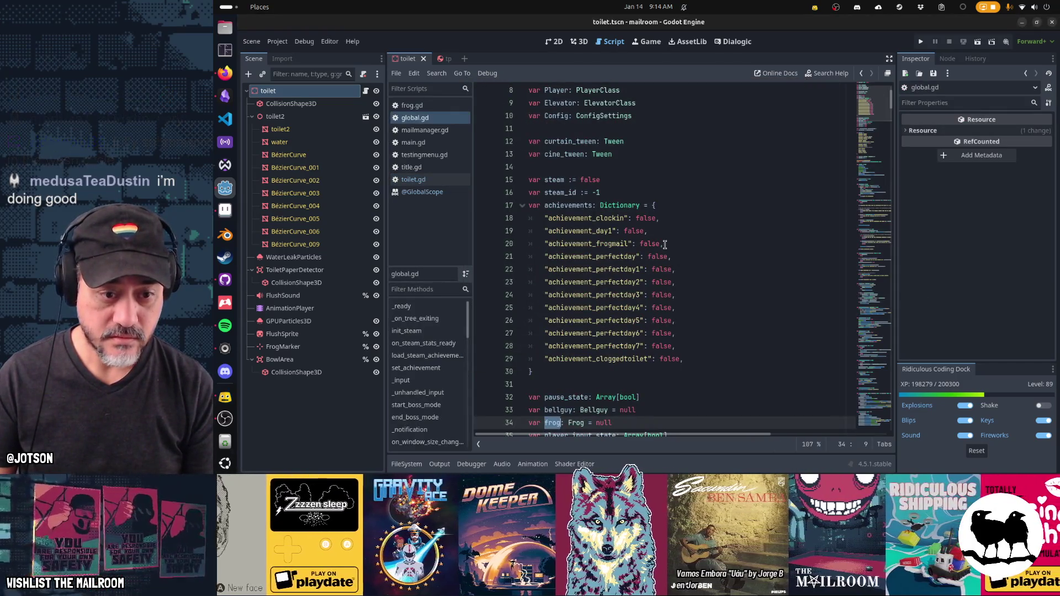
- Add "achievement_flushedfrog": false, to the achievements dictionary and save global.gd
scroll(665, 244, "down", 3)
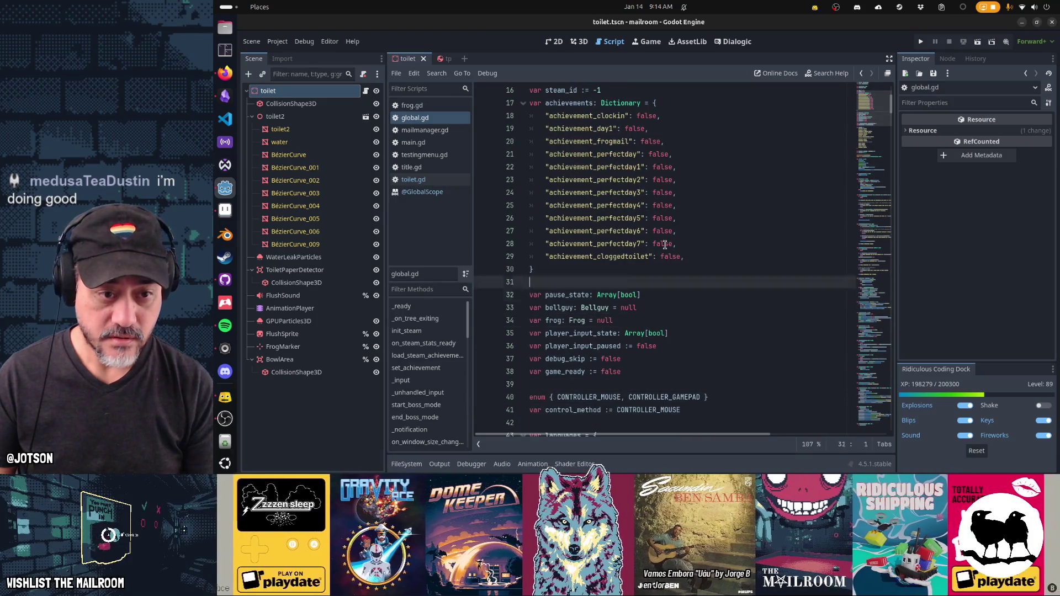
key("Up")
key("Up")
key("Up")
key("Return")
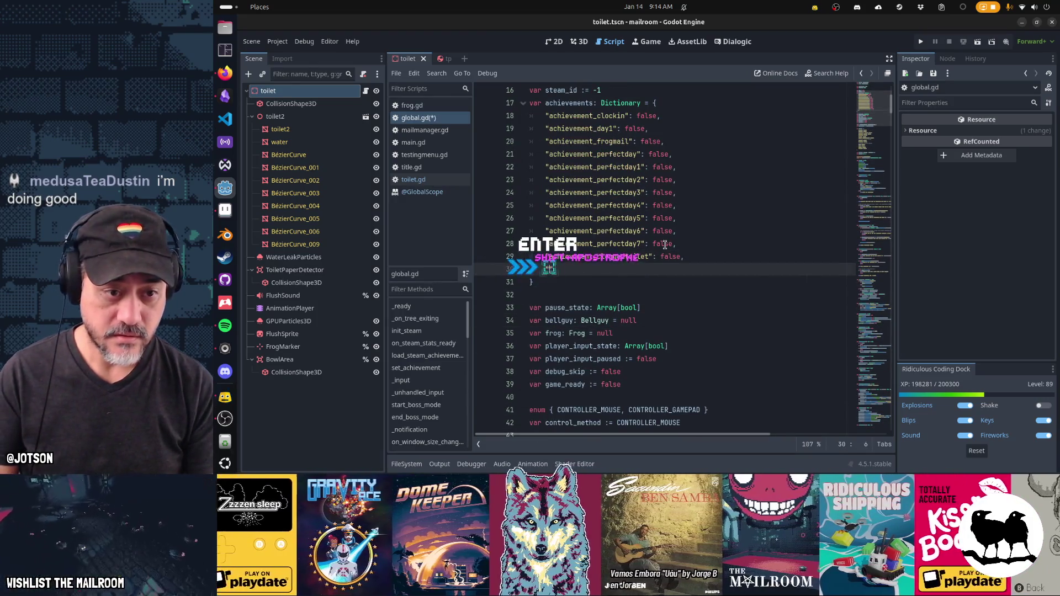
type("\"achi")
type("evement_")
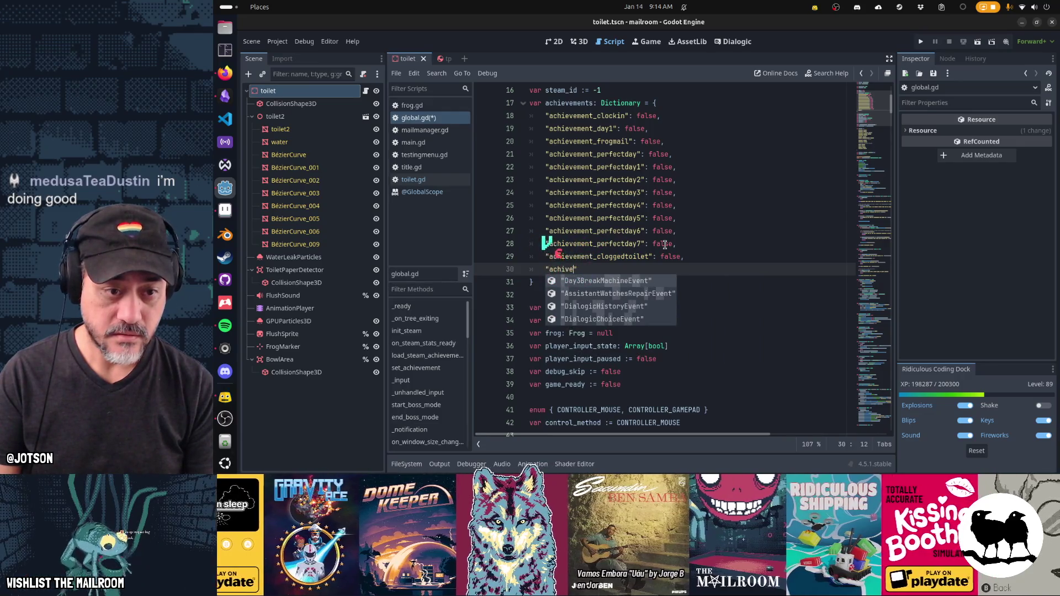
key("BackSpace")
type("_flushedfr")
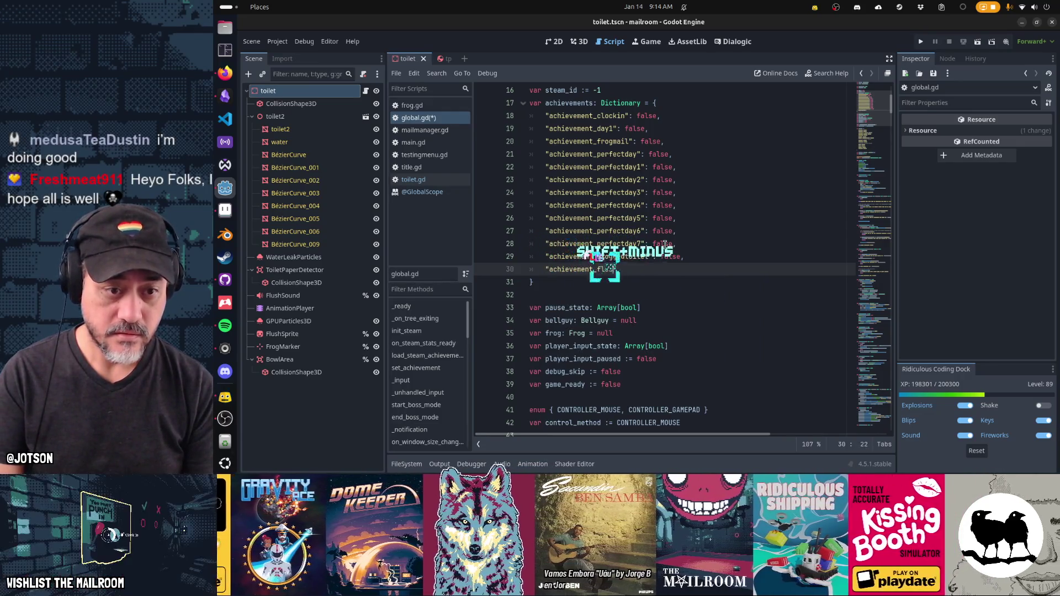
type("og\": false,")
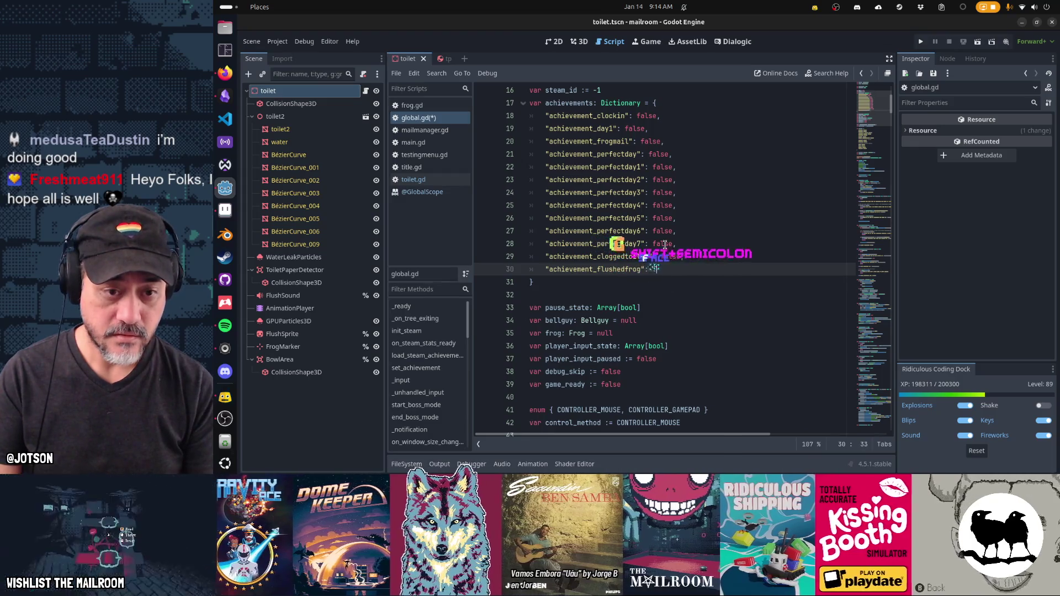
key("ctrl+Left")
key("ctrl+Left")
key("ctrl+Left")
key("ctrl+shift+Left")
key("ctrl+c")
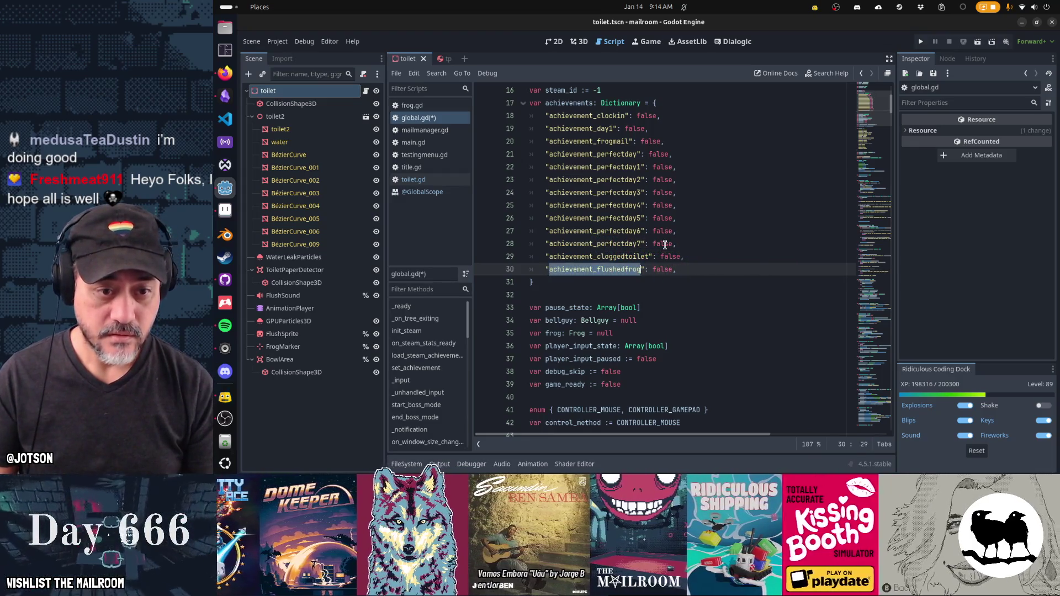
key("ctrl+s")
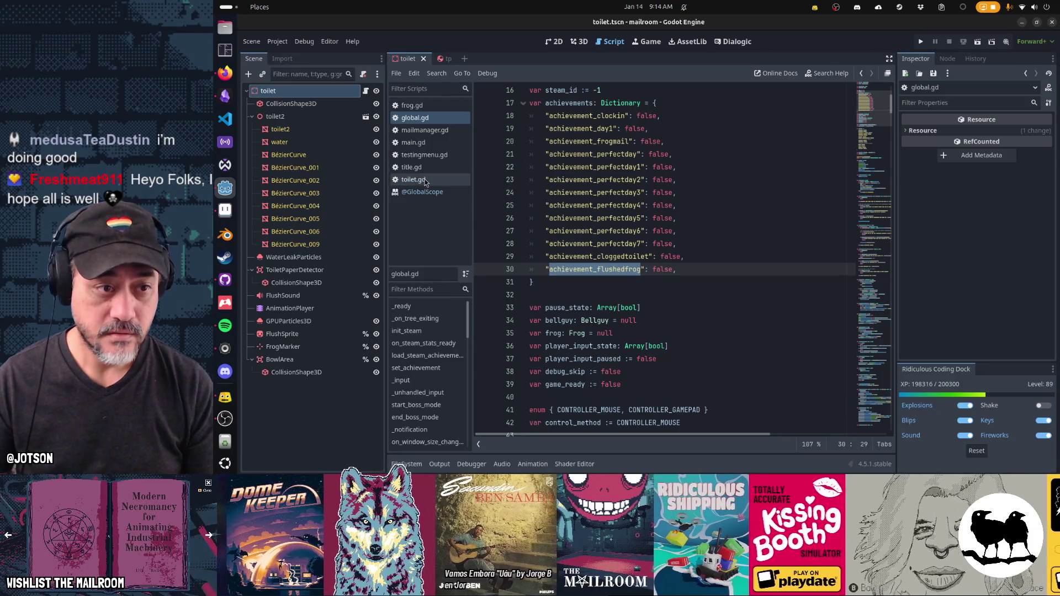
left_click(414, 179)
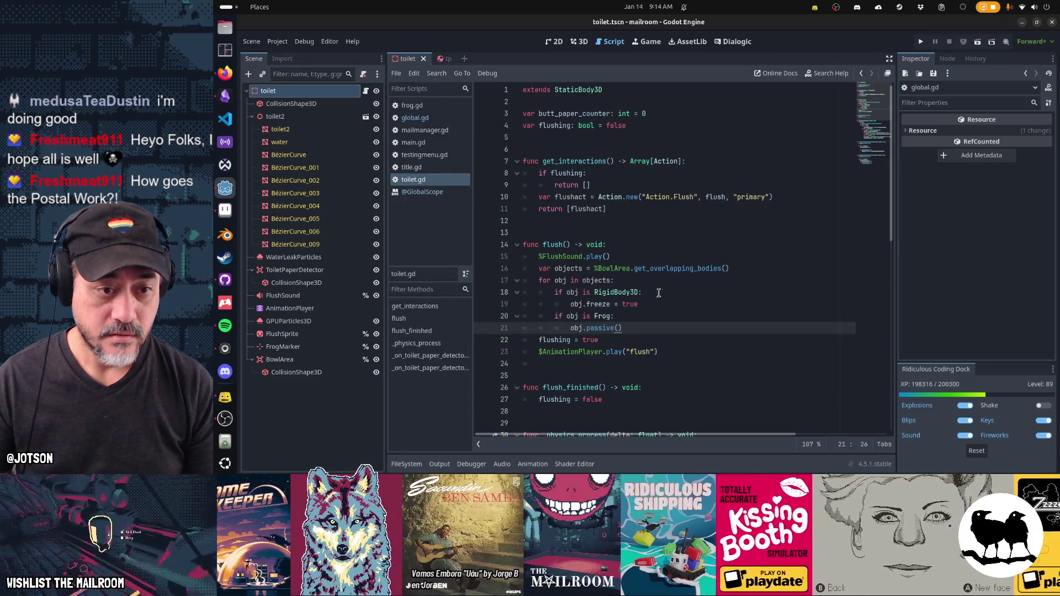
- Add an 'if not Global.is_demo():' check in flush() below the flush animation line
left_click(712, 345)
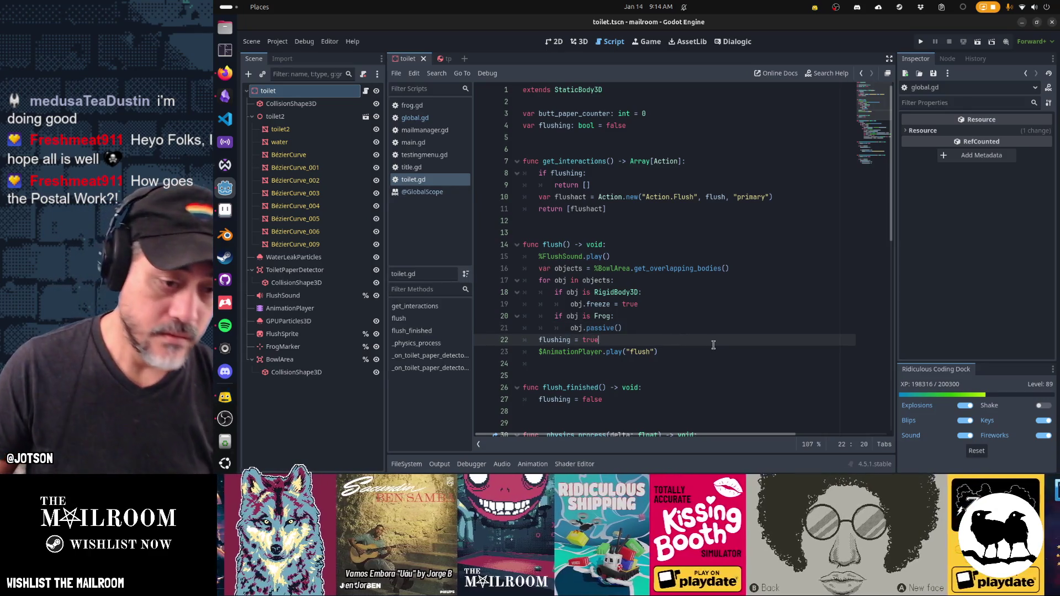
key("Down")
key("End")
key("Return")
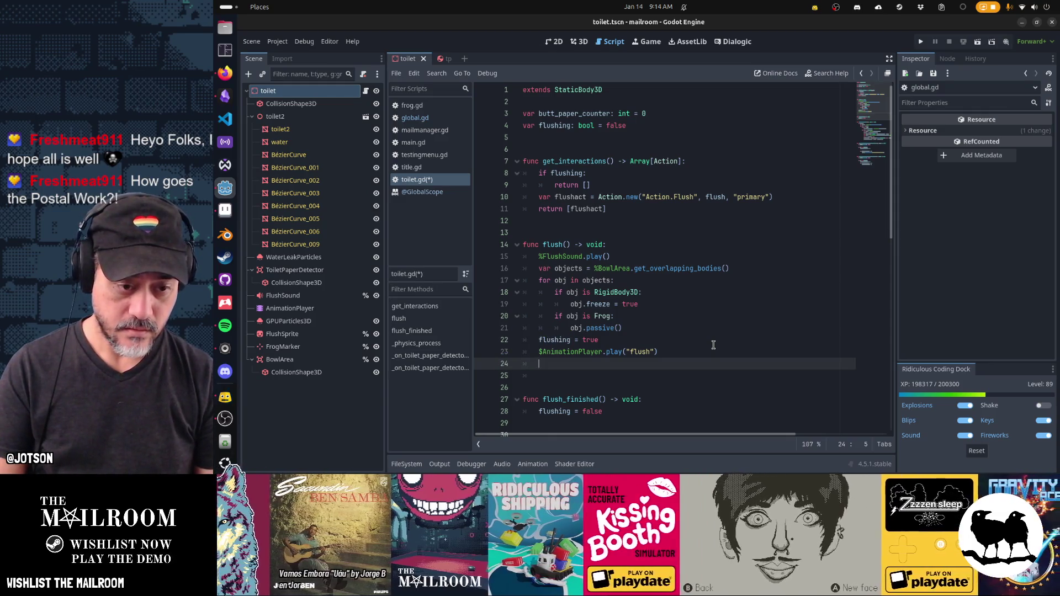
type("if ")
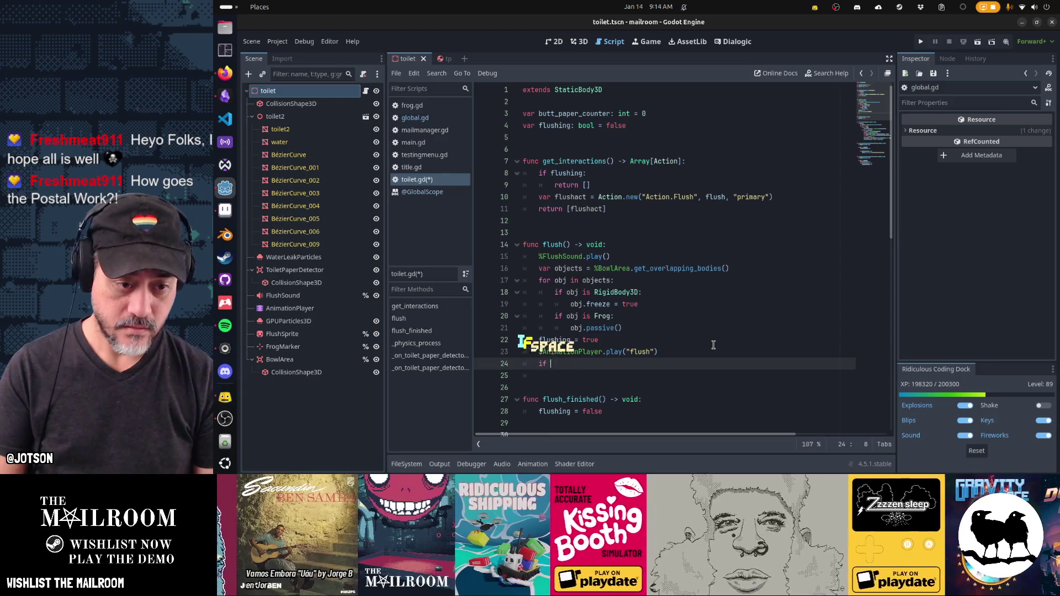
type("not is_d")
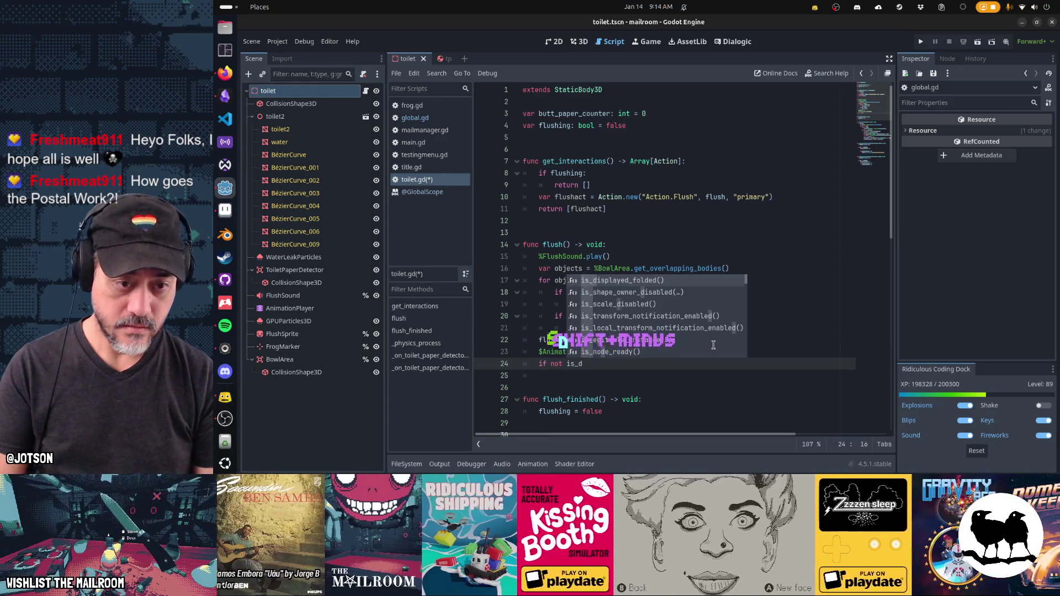
key("BackSpace")
key("BackSpace")
key("BackSpace")
type("Global.is_demo():")
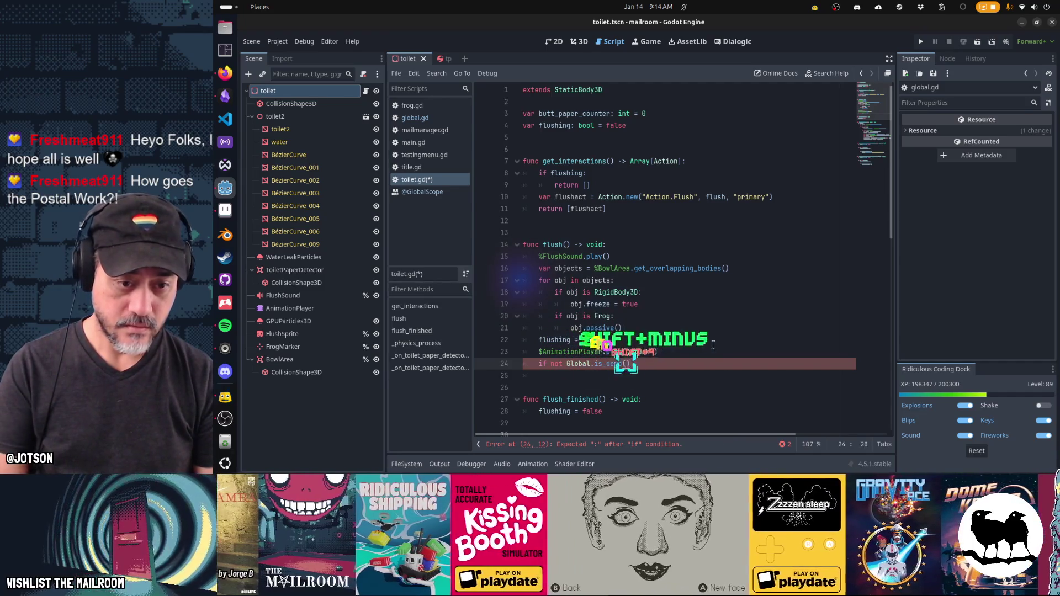
key("Return")
- Inside the demo check, call Global.set_achievement("achievement_flushedfrog") and save toilet.gd
key("ctrl+v")
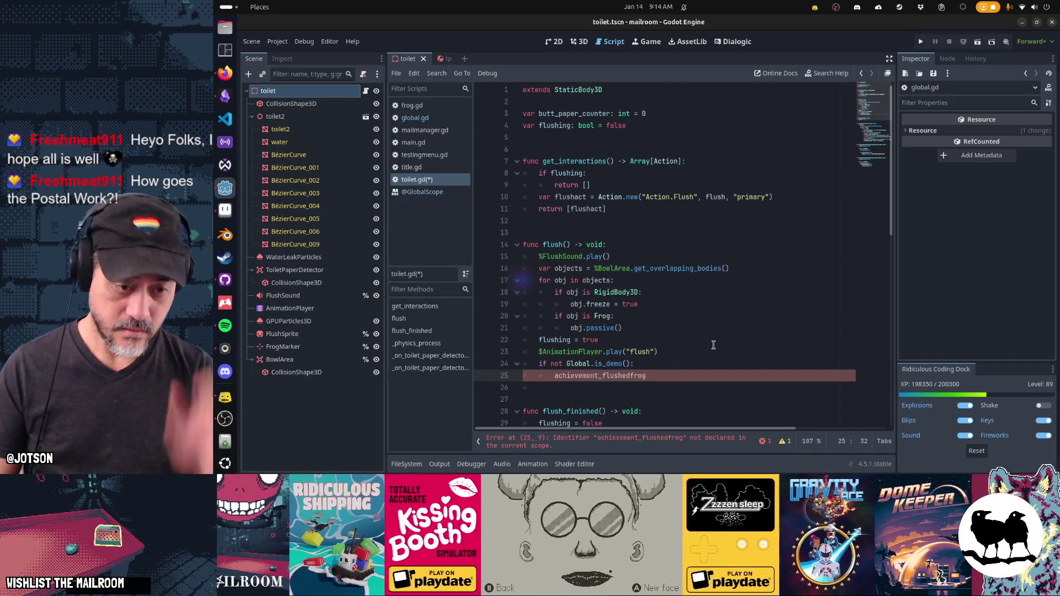
key("shift+Home")
key("ctrl+x")
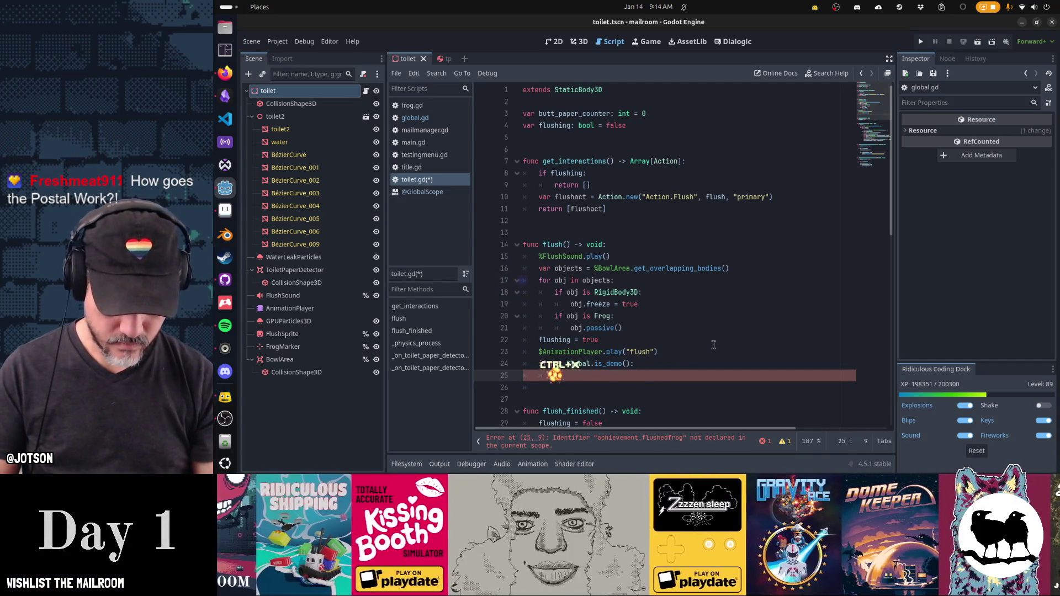
type("Global.a")
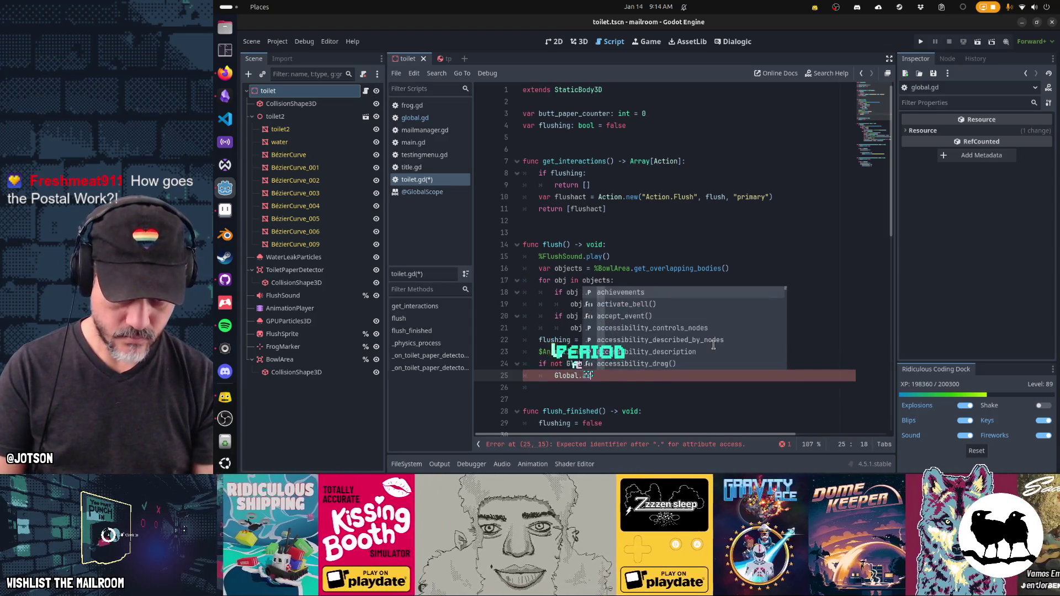
type("chi")
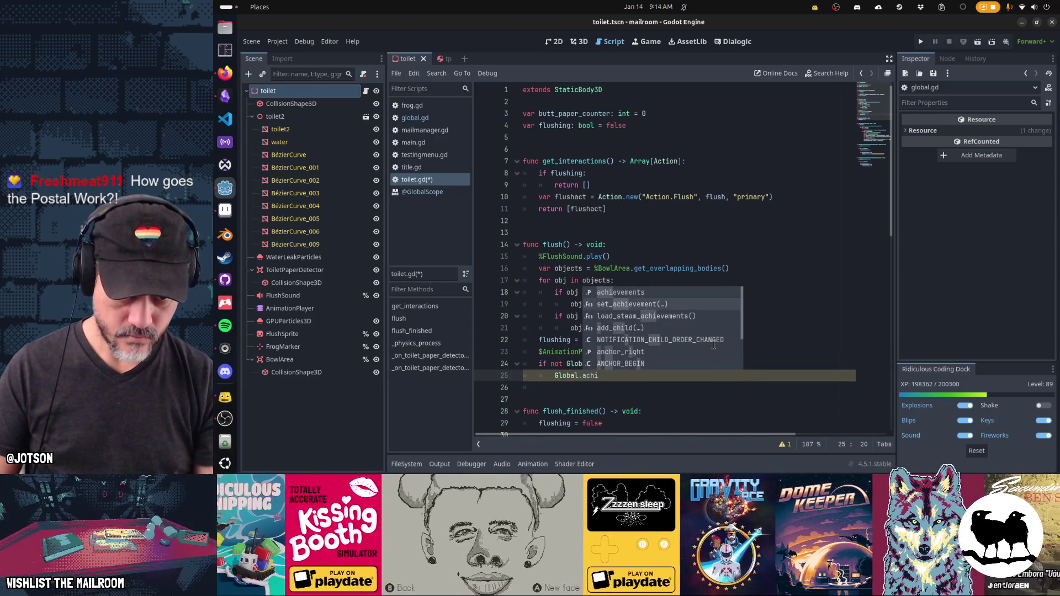
key("Return")
type("\"achievement_flushedfrog\")")
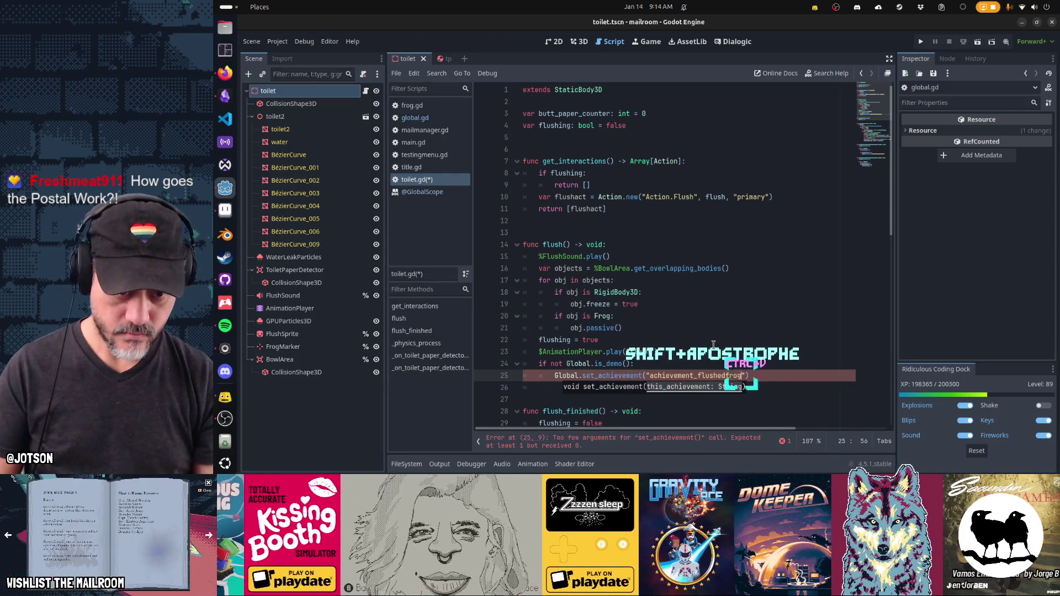
key("ctrl+v")
key("Home")
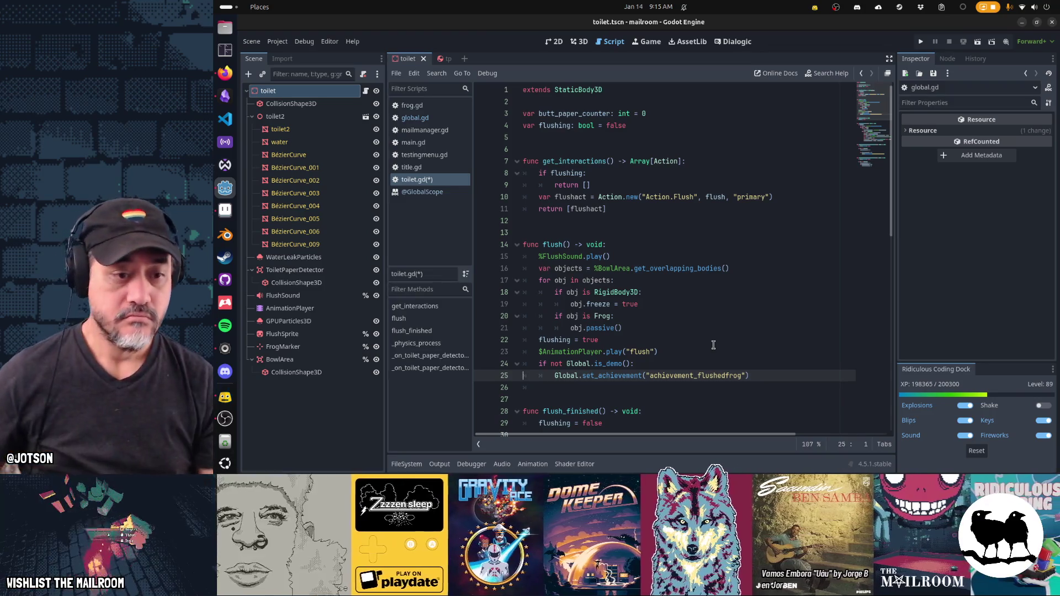
key("ctrl+s")
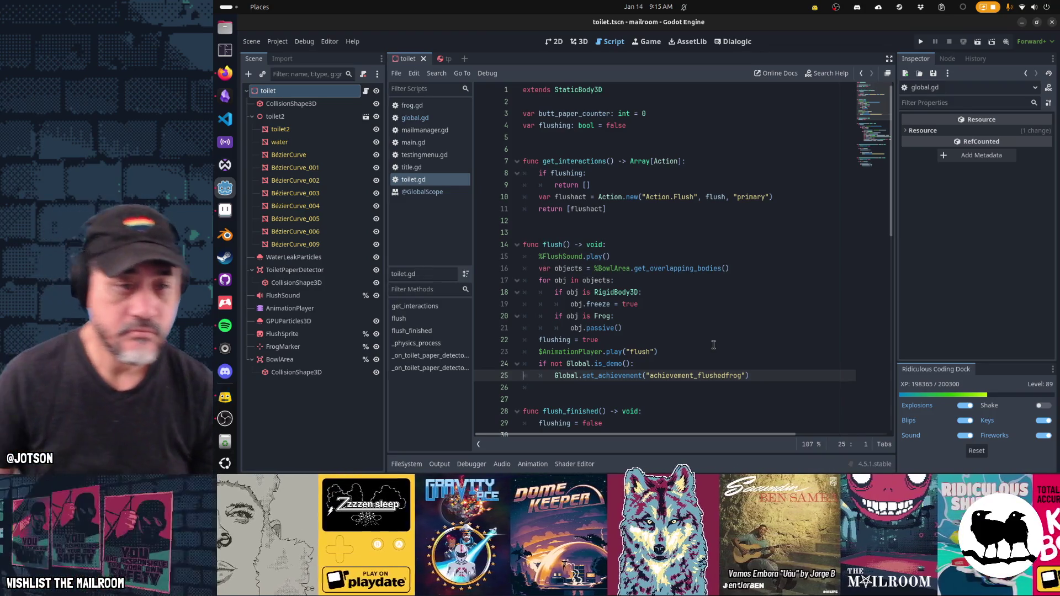
- Move the achievement block into the Frog branch, indent it under the Frog check, and save
key("Up")
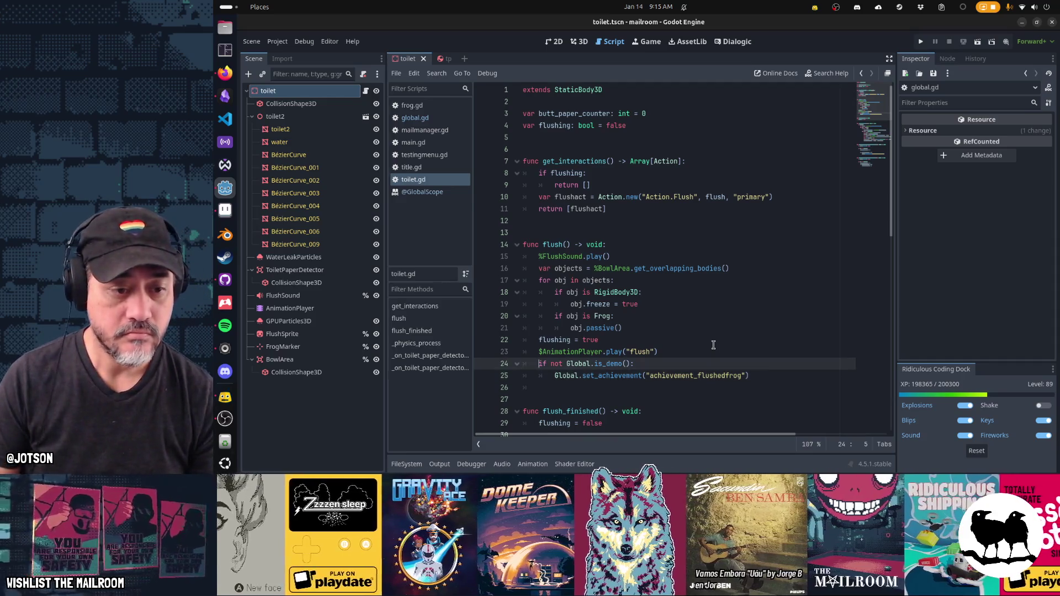
key("shift+Down")
key("shift+Down")
key("ctrl+x")
key("Up")
key("Up")
key("ctrl+v")
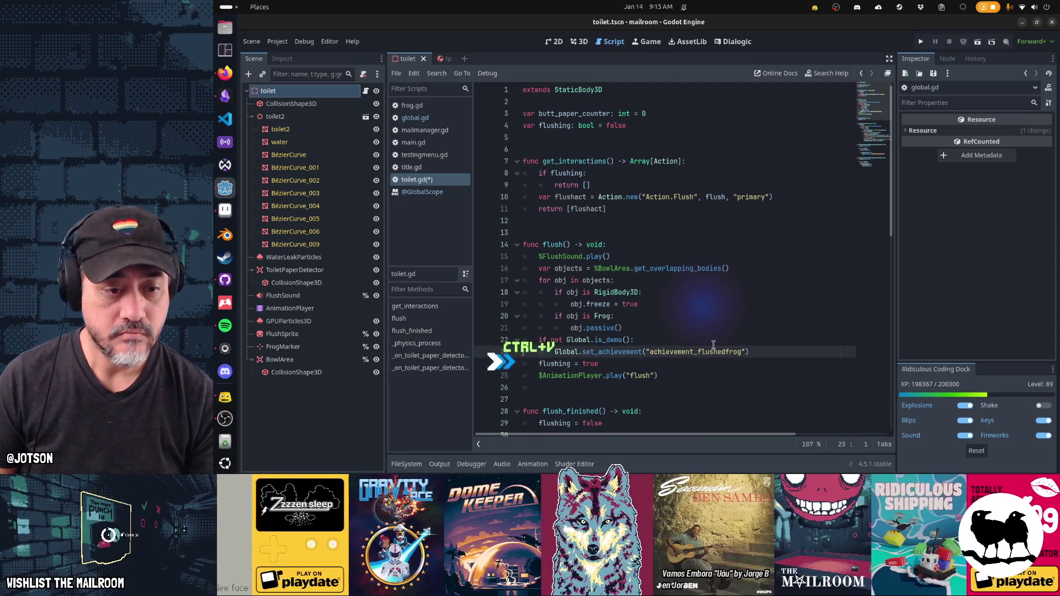
key("shift+Up")
key("Tab")
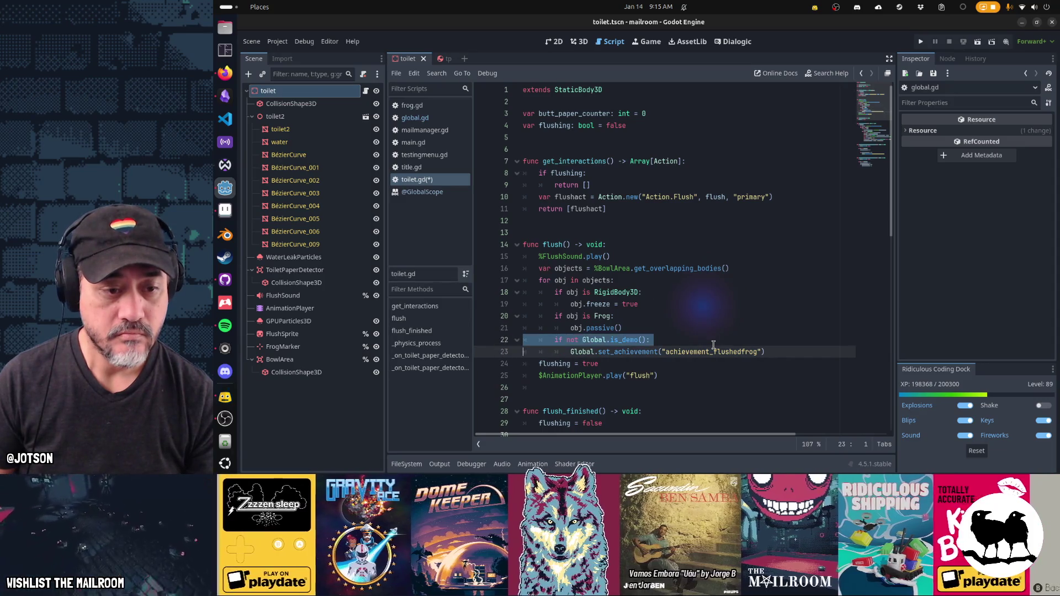
key("Tab")
key("ctrl+s")
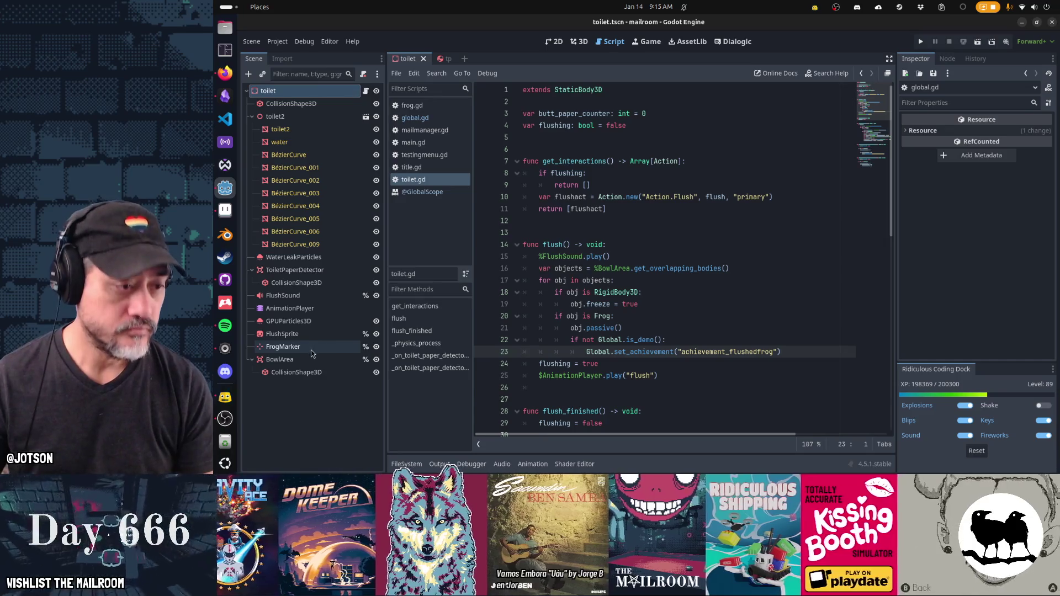
left_click(648, 44)
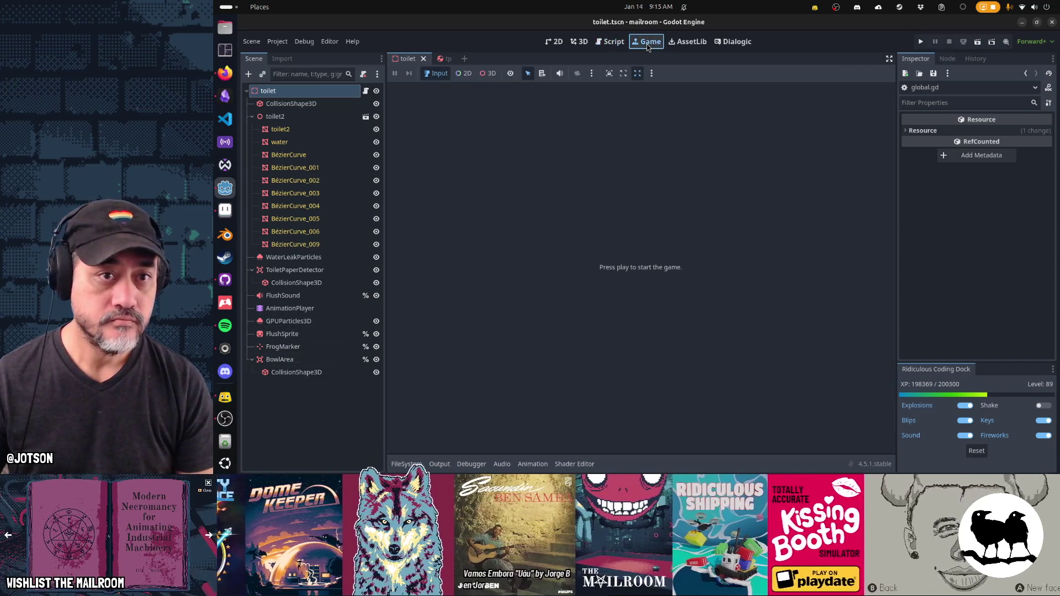
key("F5")
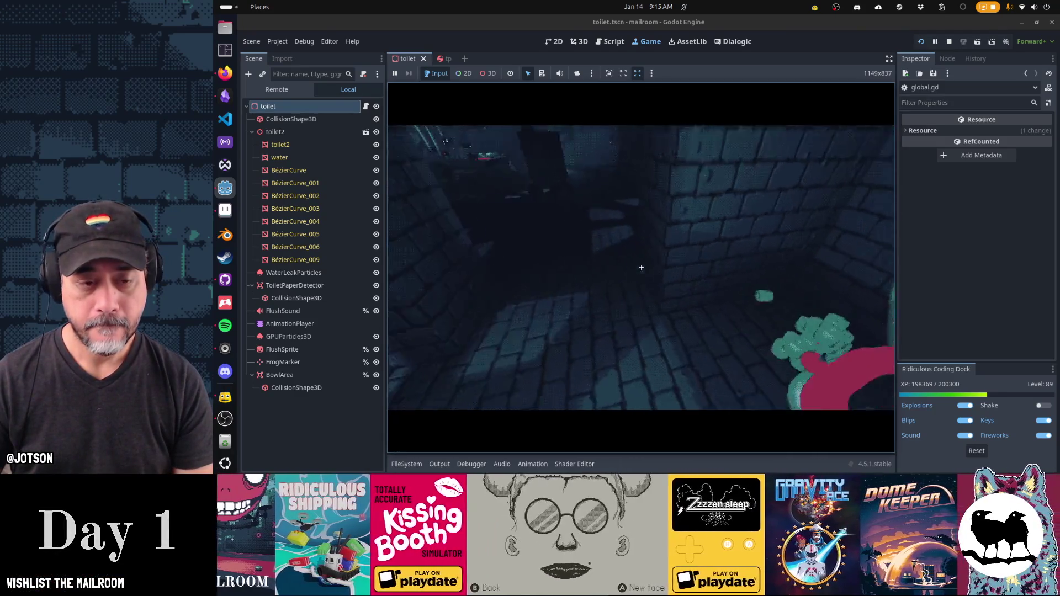
left_click(641, 267)
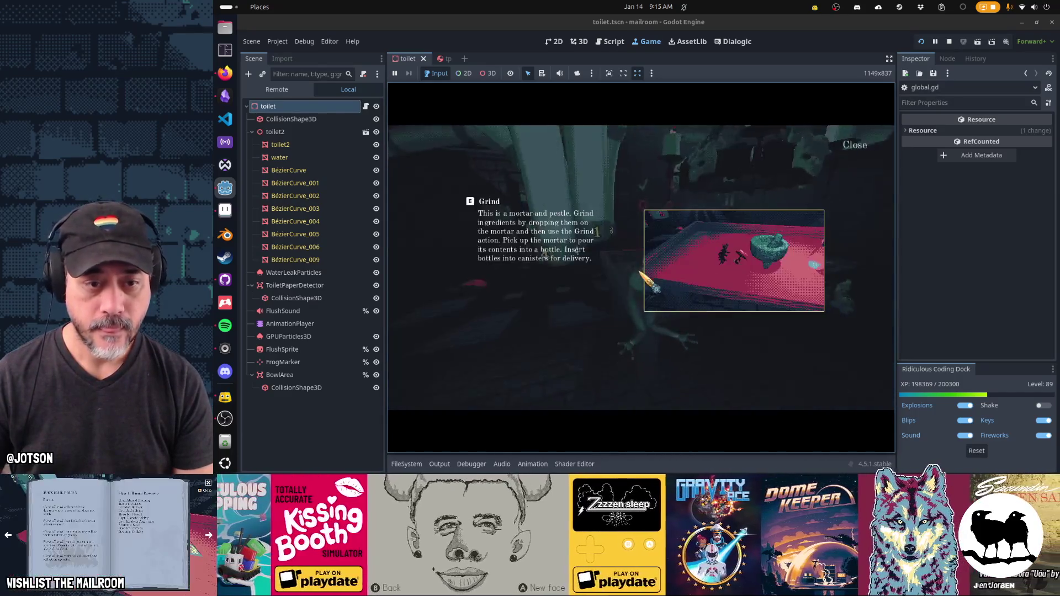
left_click(640, 267)
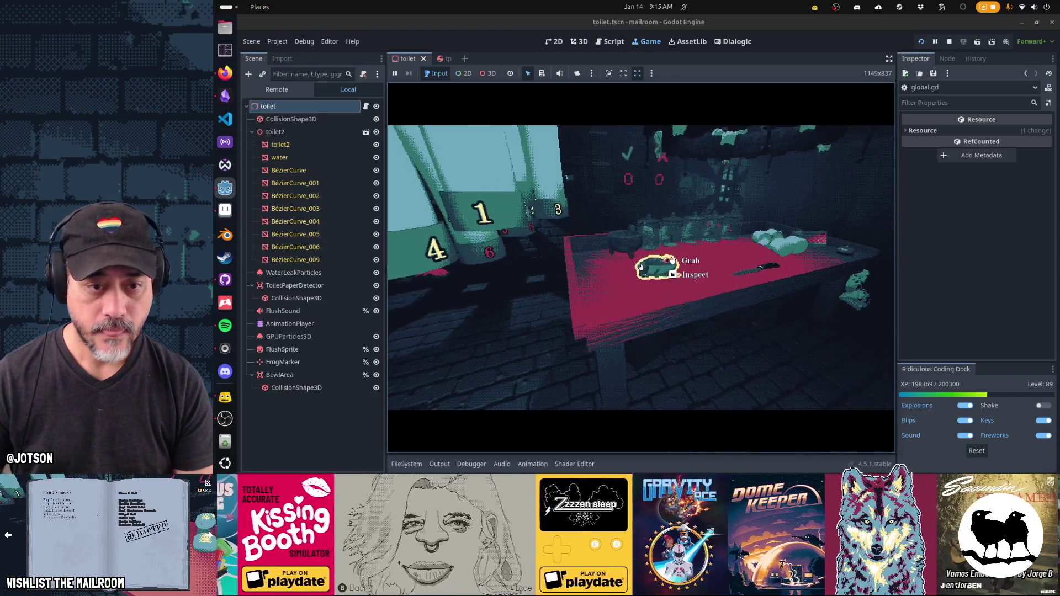
key("F8")
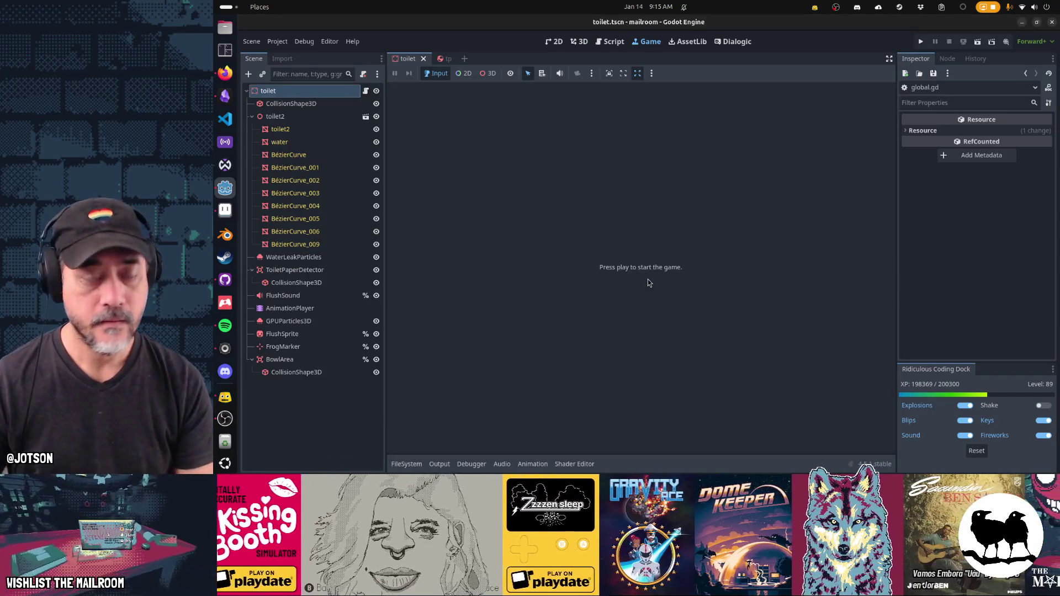
- Commit the four changed files to main as 'Flush' and push to origin
key("alt+Tab")
key("Tab")
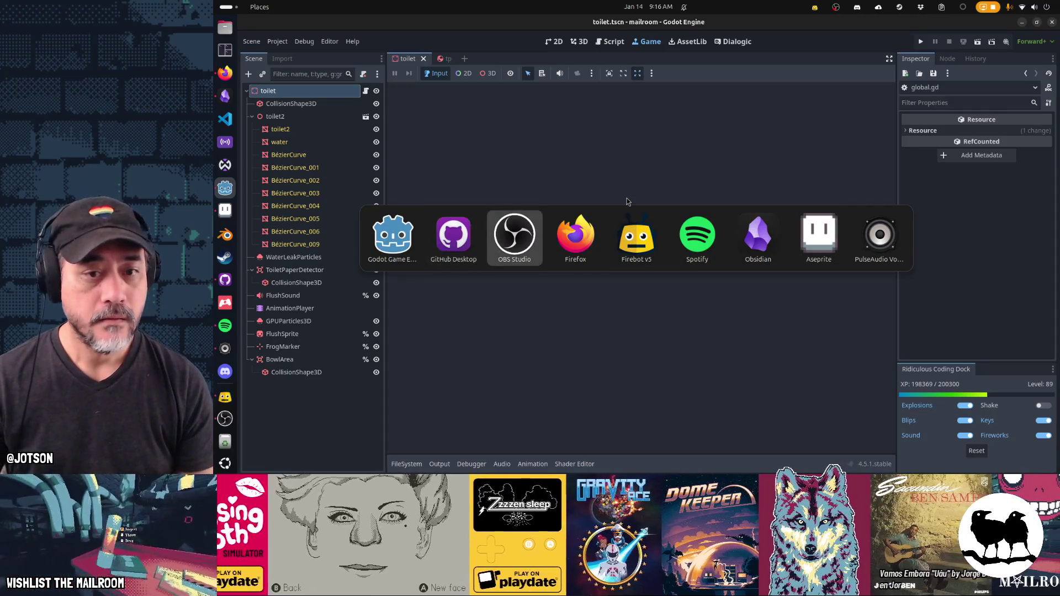
key("shift+Tab")
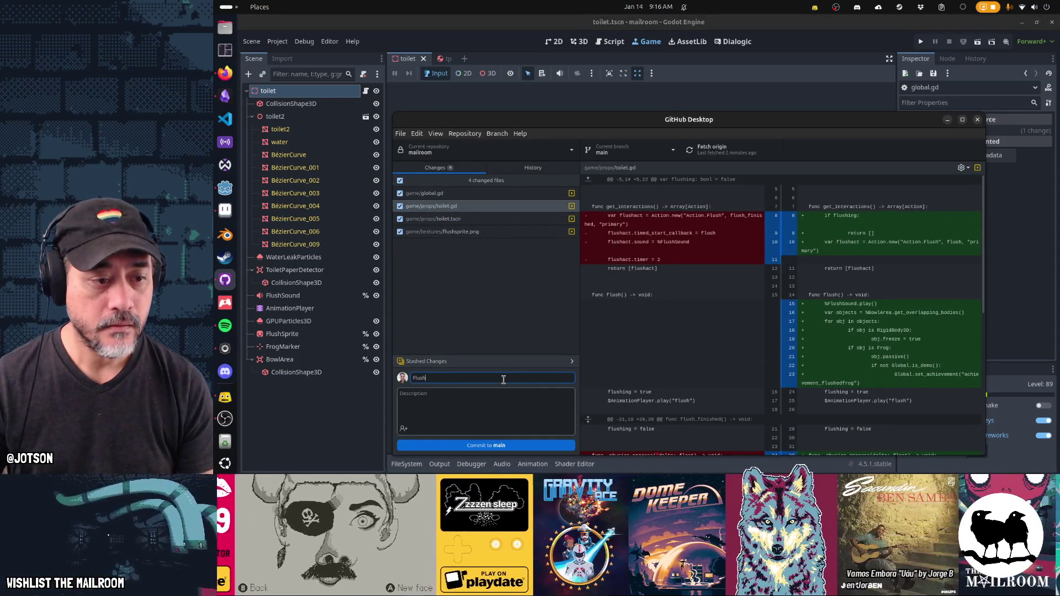
left_click(497, 445)
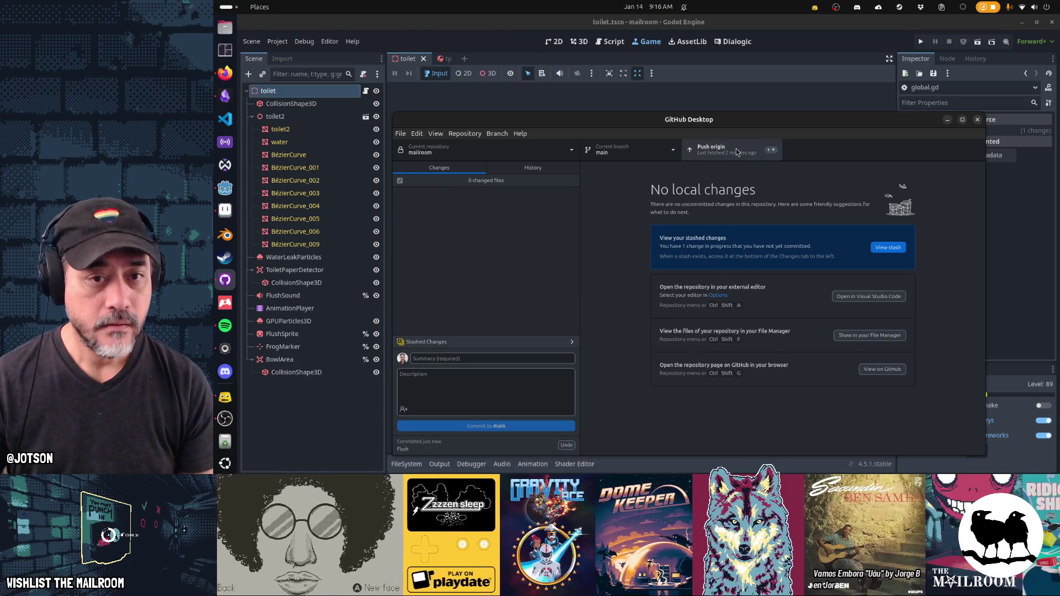
left_click(713, 149)
left_click(225, 95)
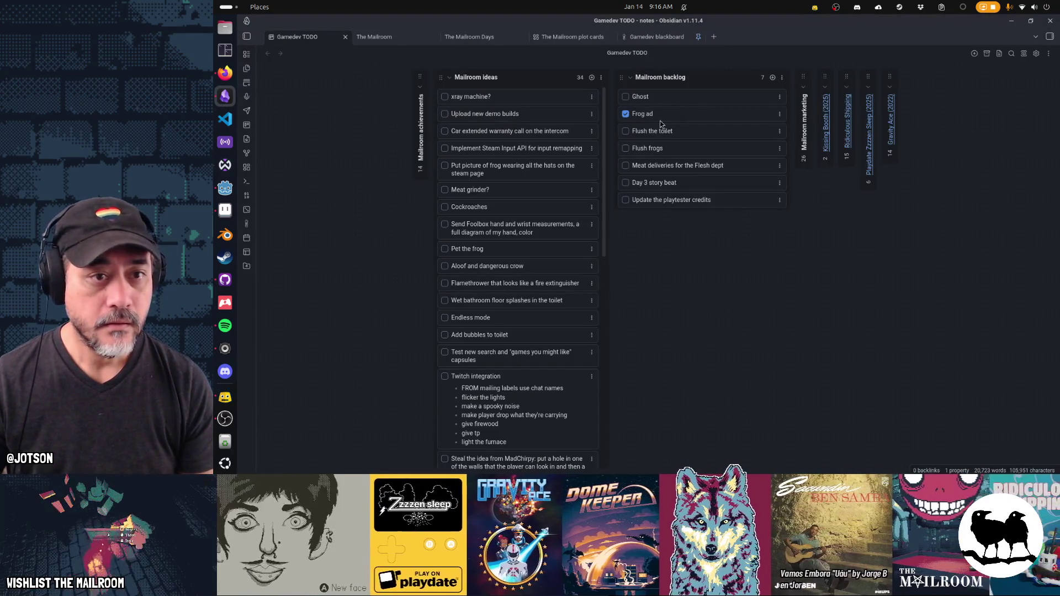
- Mark Flush frogs done and archive completed cards, leaving four Mailroom backlog cards
left_click(626, 148)
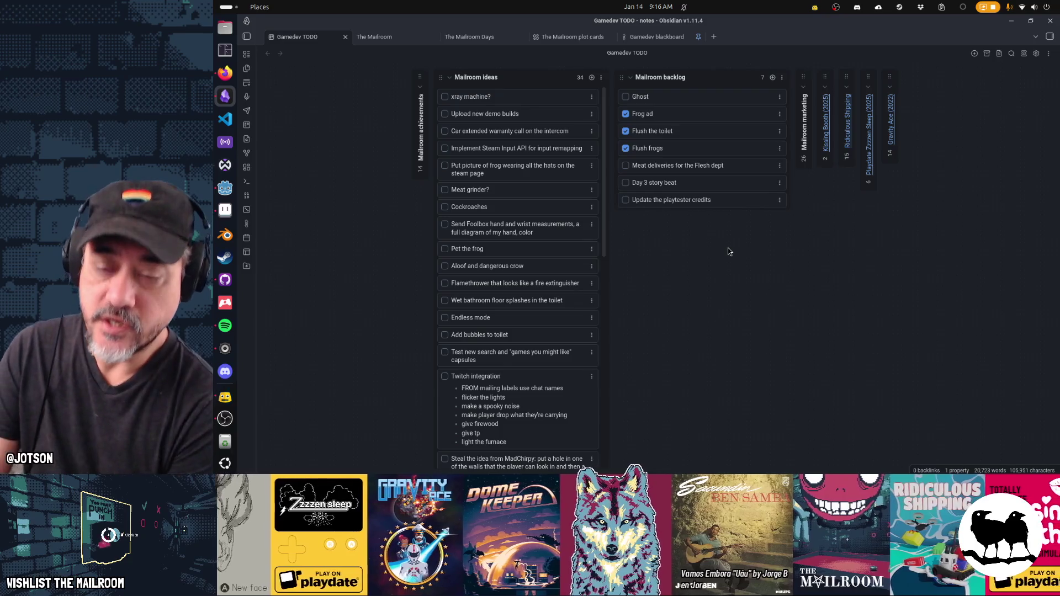
left_click(1048, 53)
left_click(1035, 90)
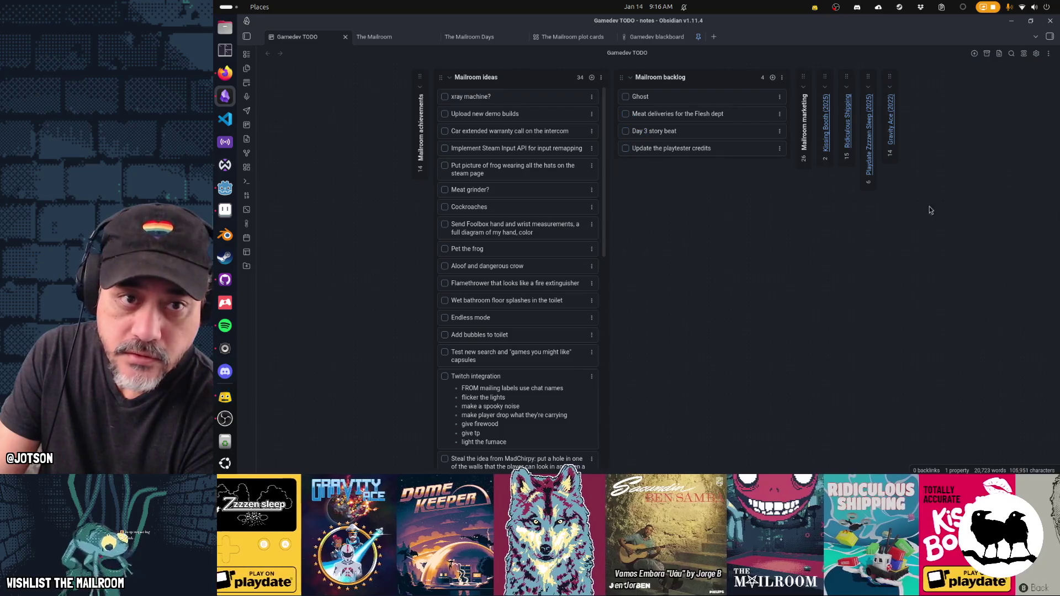
mouse_move(650, 100)
left_mouse_down()
mouse_move(655, 133)
mouse_move(681, 124)
mouse_move(685, 133)
left_mouse_up()
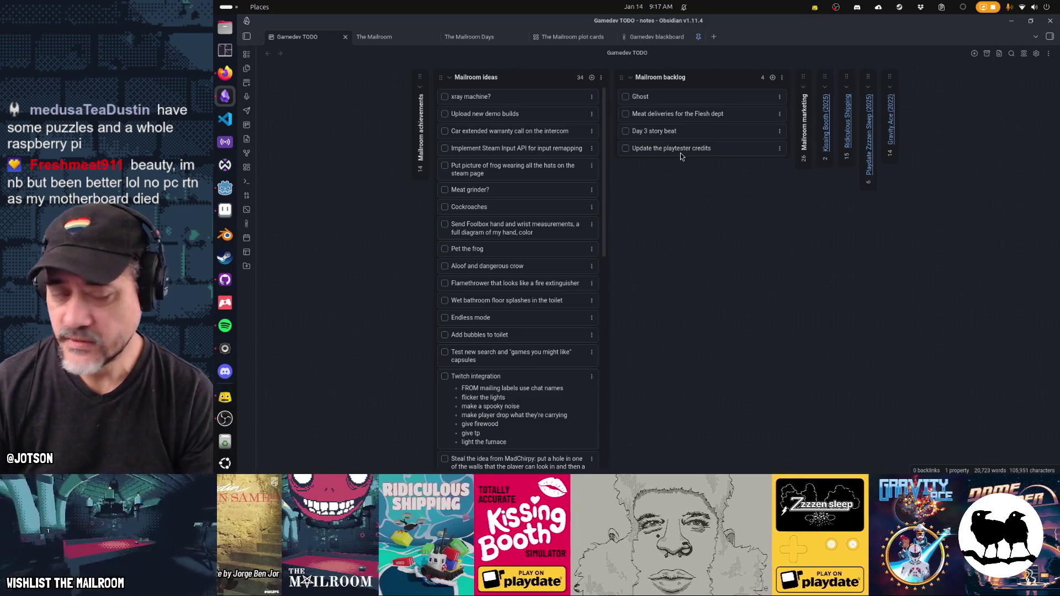
- Bring up the Firefox window showing Godot's ease_cheatsheet.png chart
left_click(226, 76)
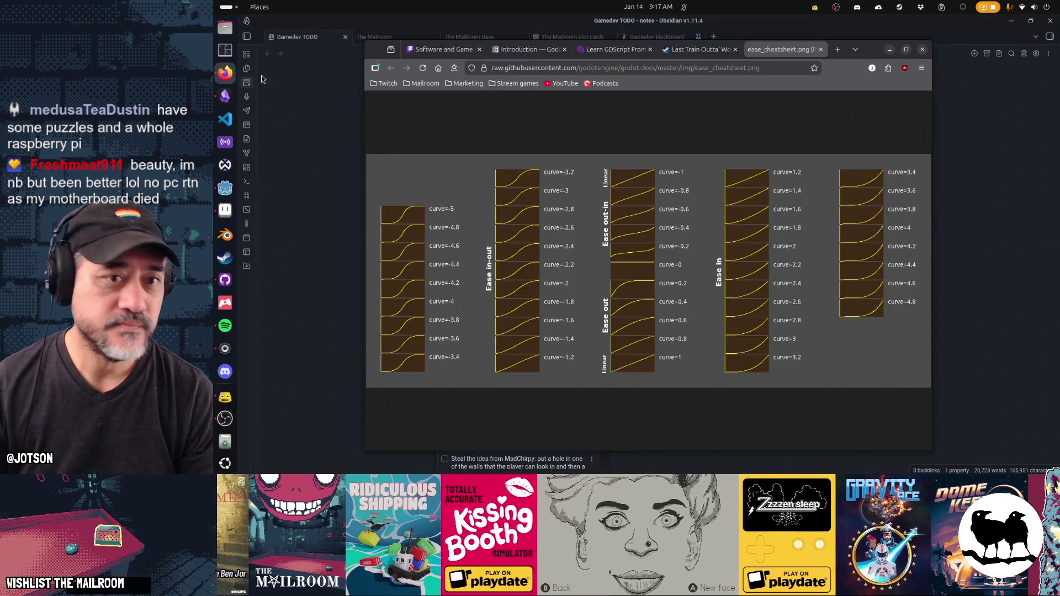
- Minimize the ease cheatsheet window, leaving the Amazon RX 9060 XT listing in view
left_click(890, 49)
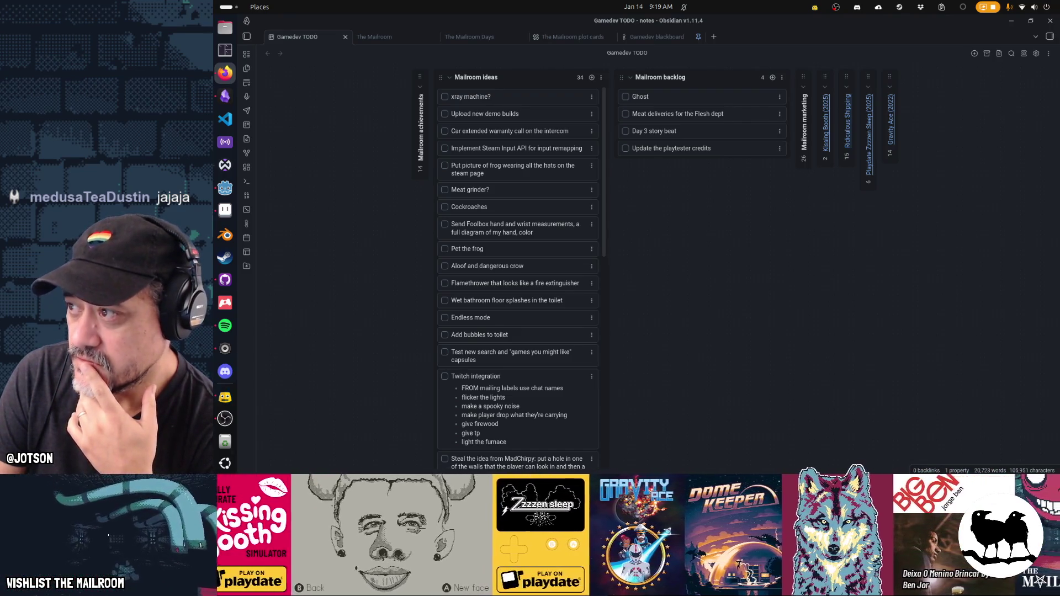
mouse_move(1059, 77)
left_mouse_down()
mouse_move(1022, 77)
mouse_move(999, 61)
left_mouse_up()
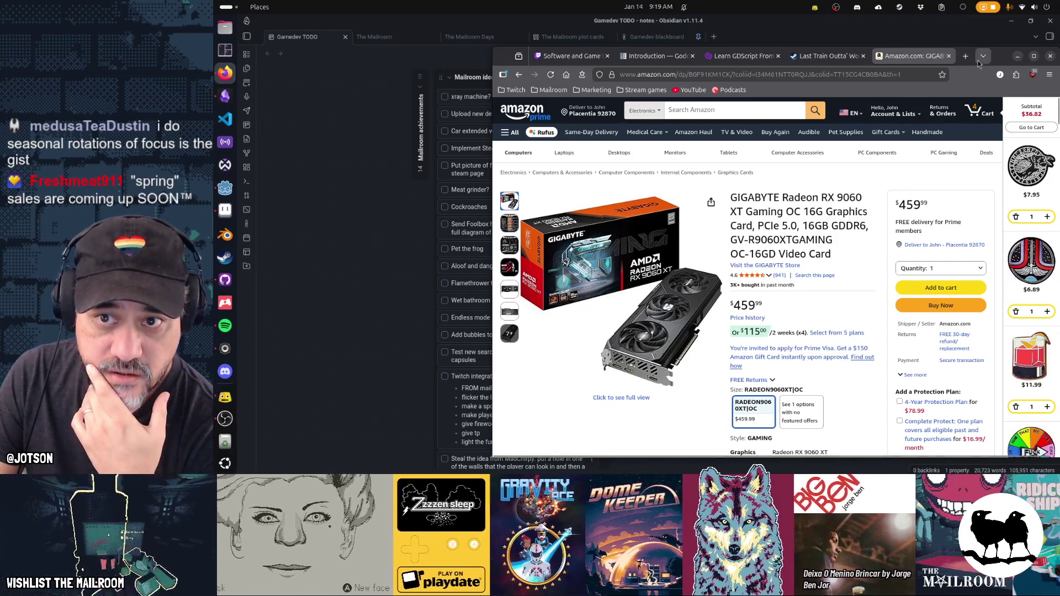
- Move aside and hide the Amazon GPU window to reveal the Obsidian TODO board
left_click_drag(1001, 63, 1059, 55)
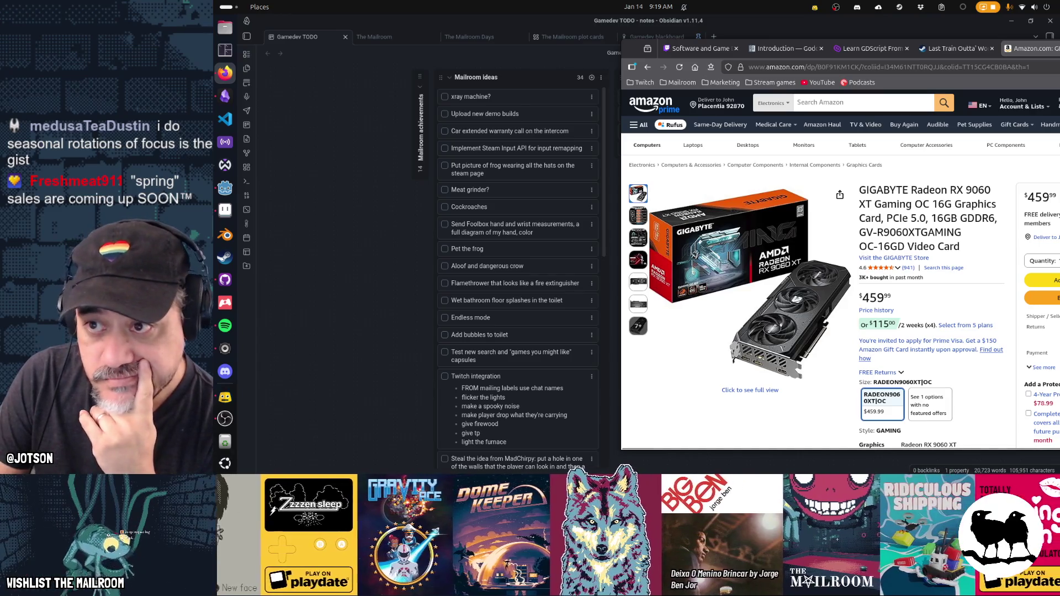
key("super+h")
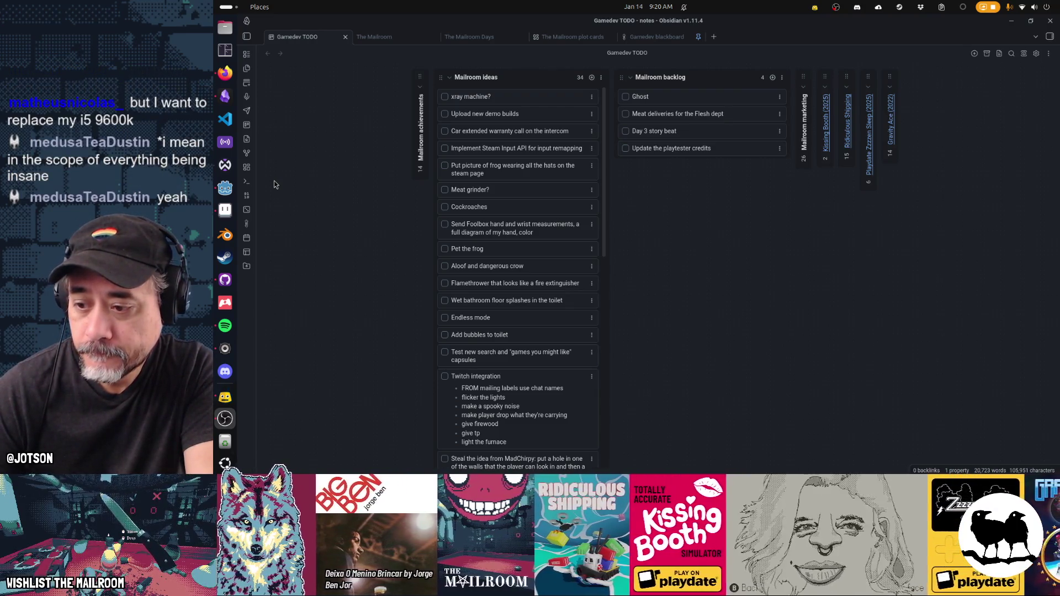
left_click(225, 188)
- Quick-open bellguy.tscn in Godot's 3D view and orbit to frame the whole character
left_click(580, 42)
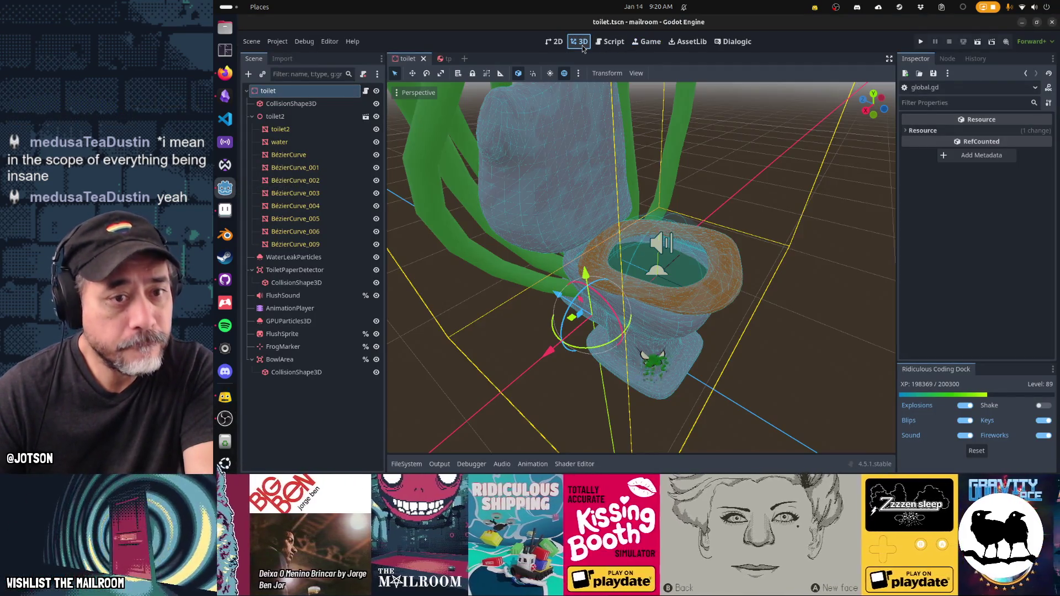
type("be")
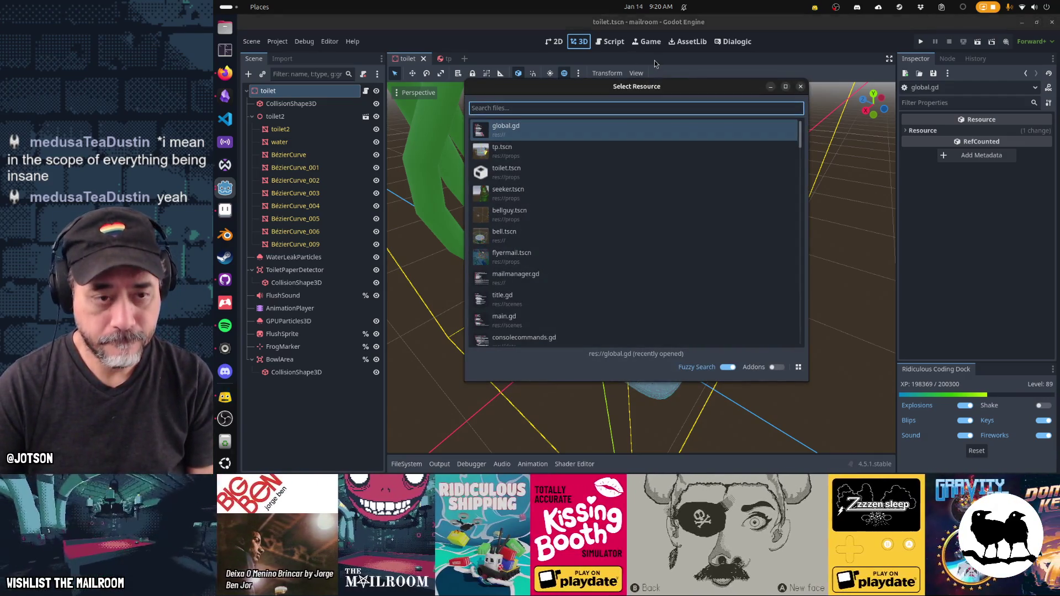
type("llguy")
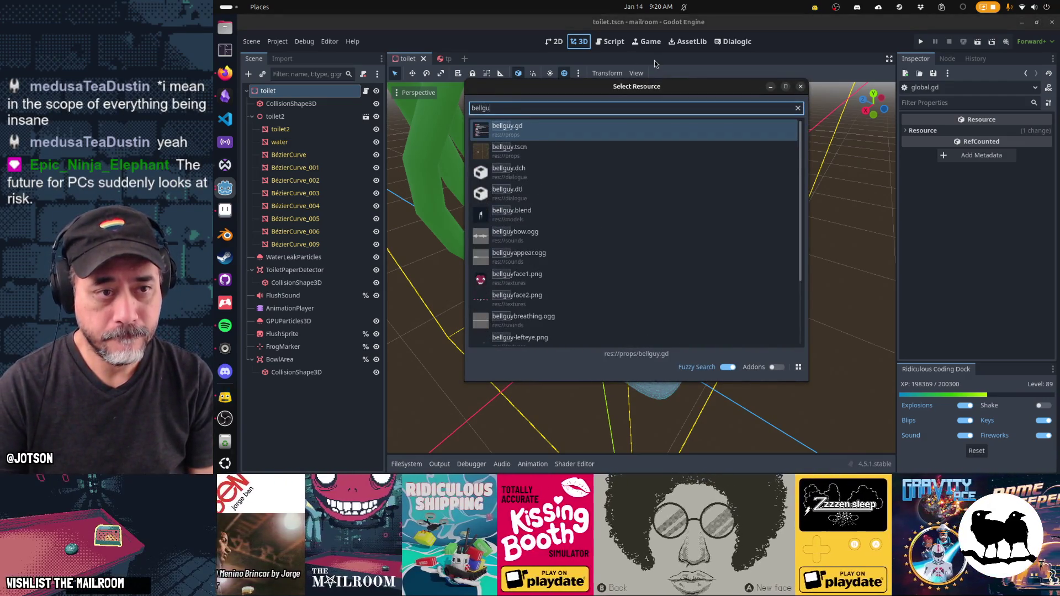
key("Return")
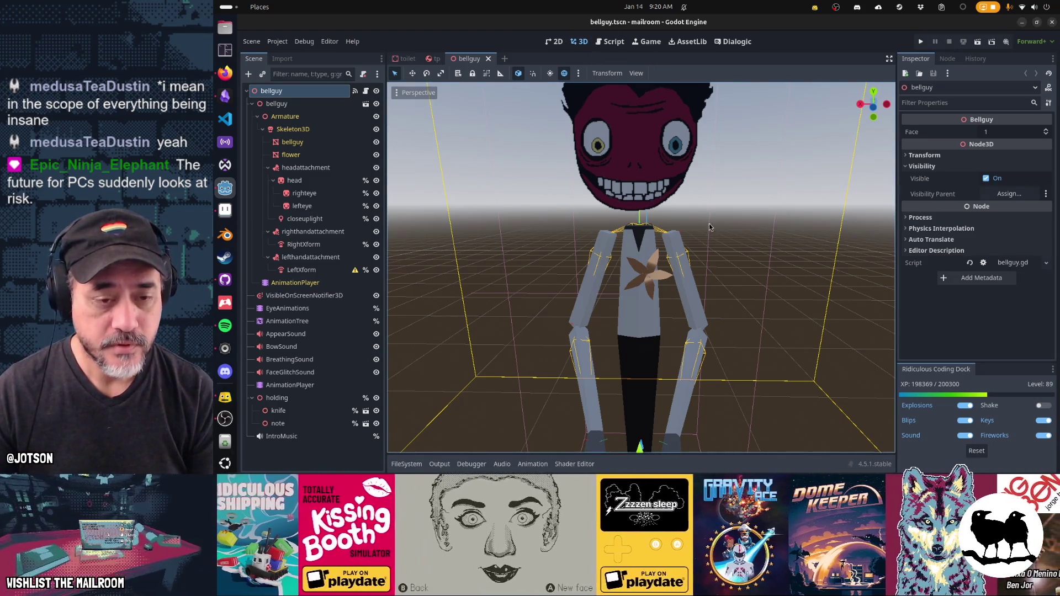
scroll(721, 225, "up", 2)
mouse_move(721, 226)
left_mouse_down()
mouse_move(690, 218)
mouse_move(665, 285)
left_mouse_up()
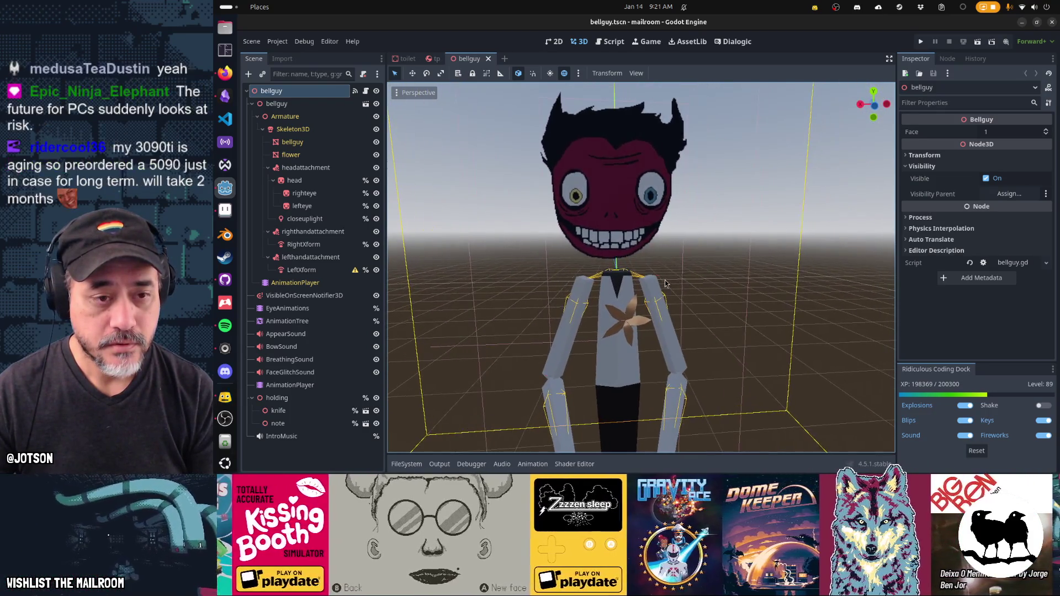
scroll(666, 284, "down", 5)
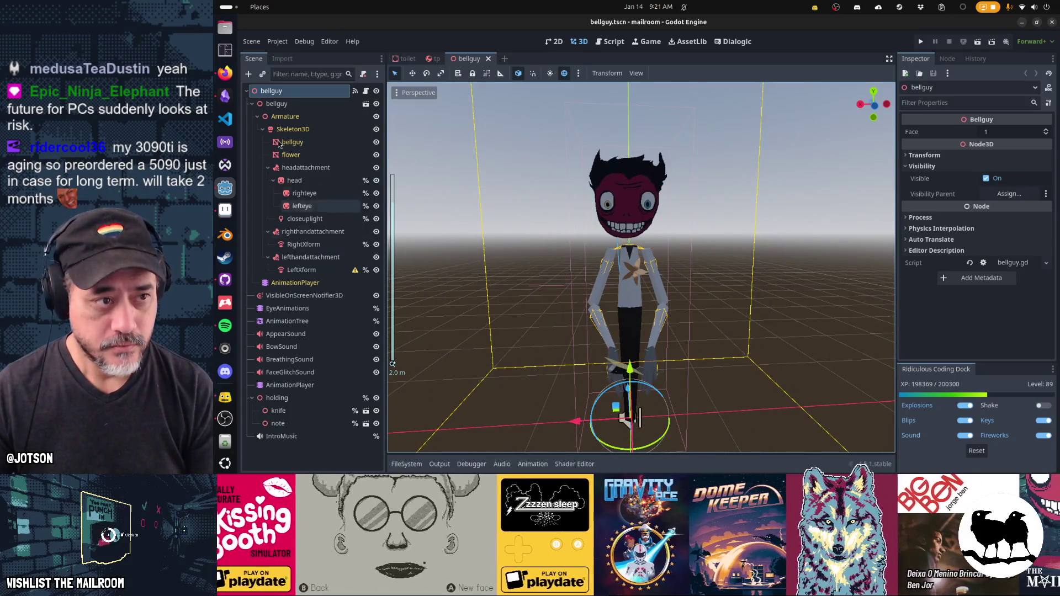
left_click(248, 75)
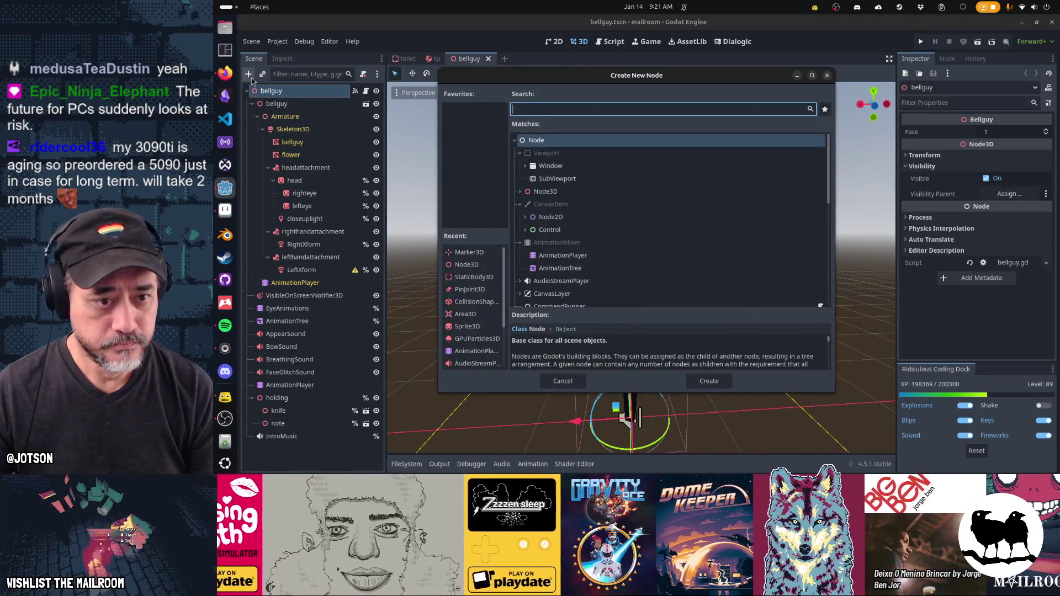
- Create a Sprite3D node and move it up beside the bellguy character's body
type("sprite3d")
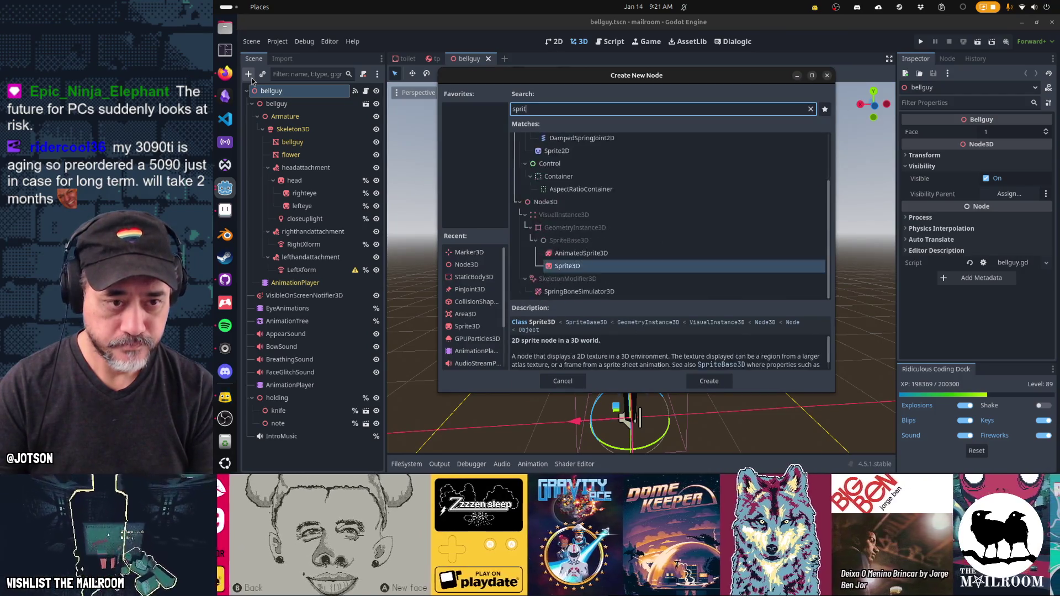
key("Return")
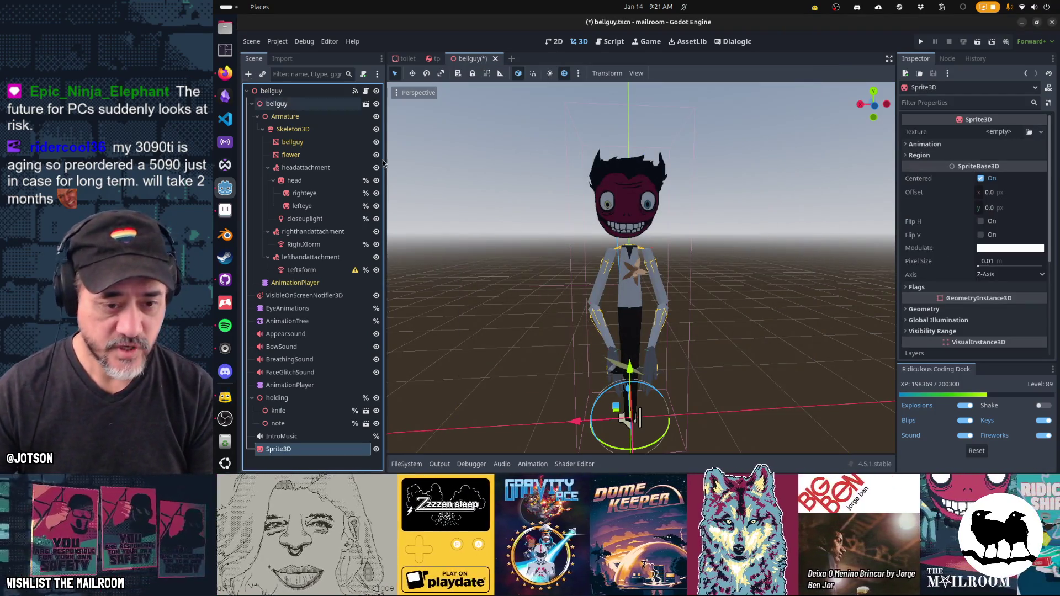
scroll(570, 305, "down", 3)
left_click_drag(547, 298, 600, 298)
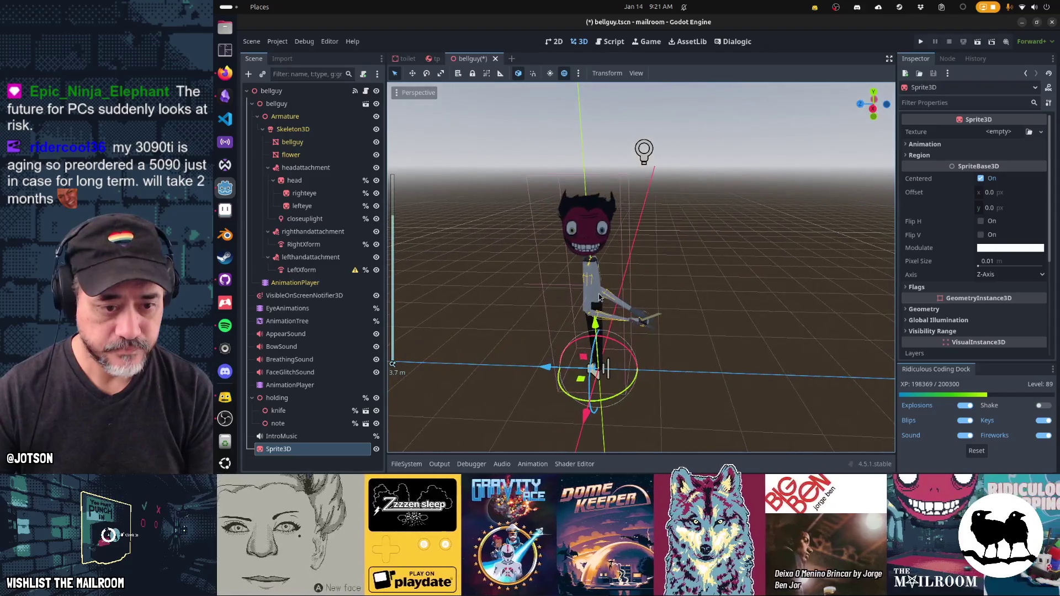
mouse_move(586, 365)
left_mouse_down()
mouse_move(653, 287)
mouse_move(670, 242)
mouse_move(656, 279)
mouse_move(425, 304)
left_mouse_up()
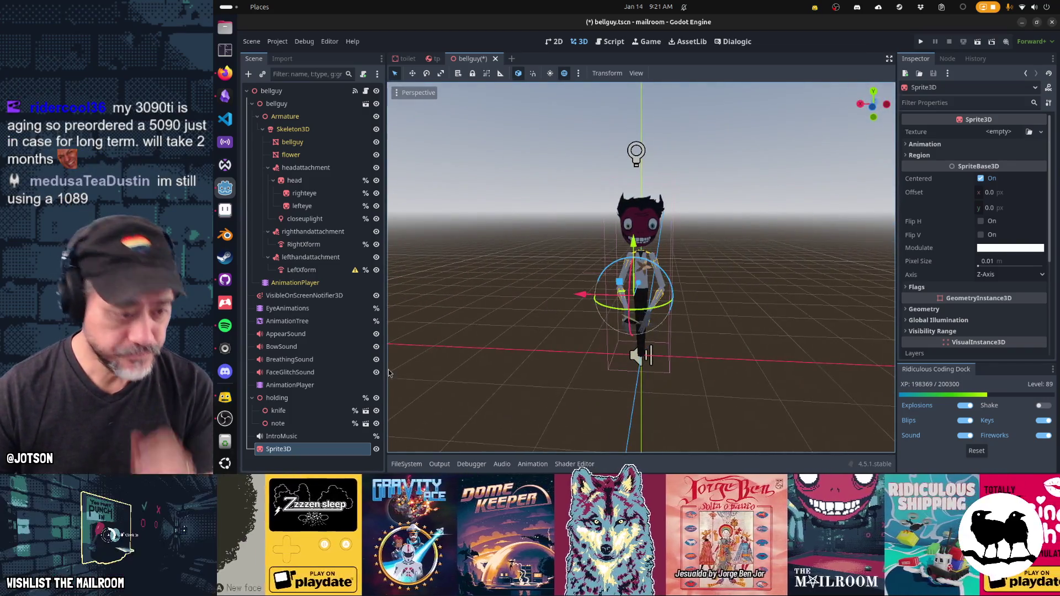
key("alt+Tab")
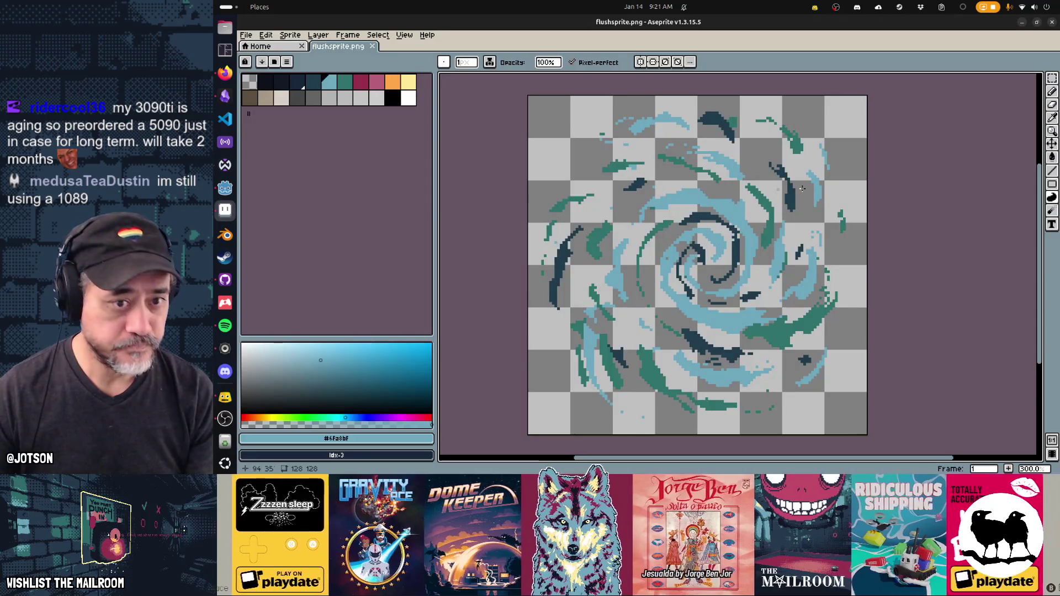
- Create a new 512×512 sprite in Aseprite
key("ctrl+n")
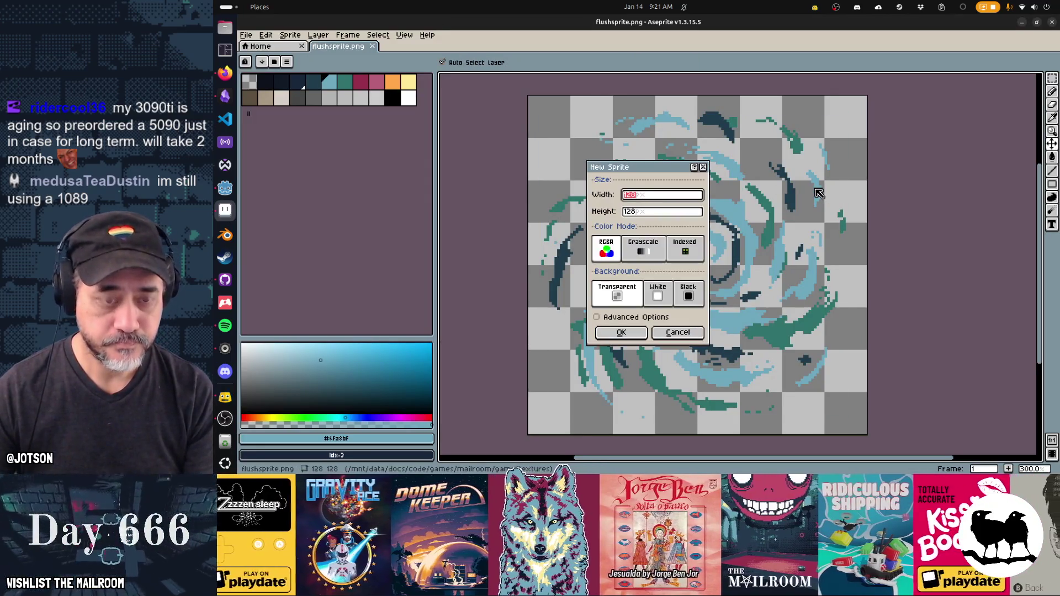
type("512")
key("Tab")
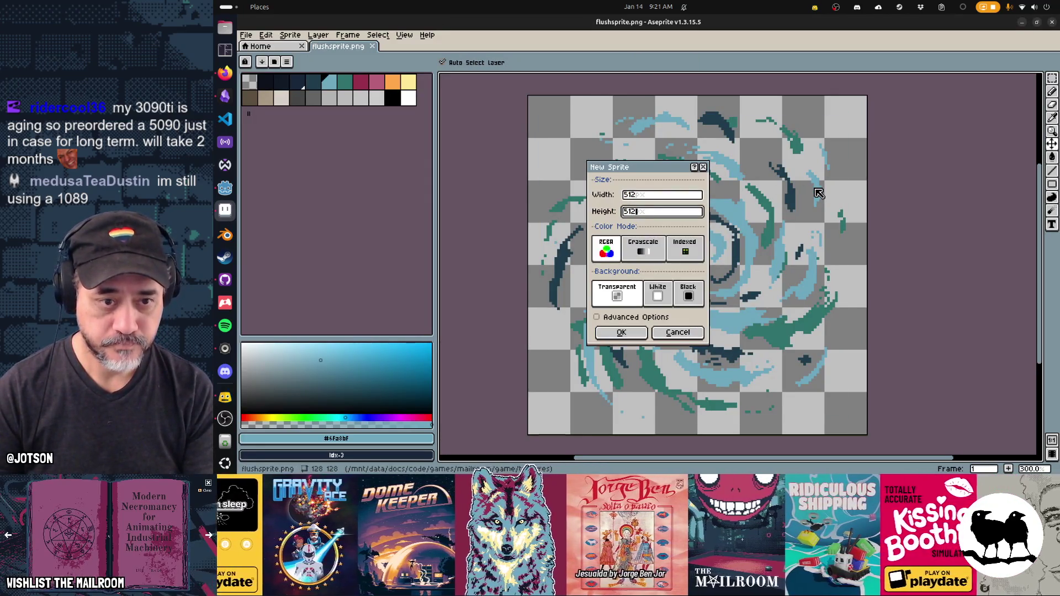
key("Return")
scroll(812, 199, "down", 4)
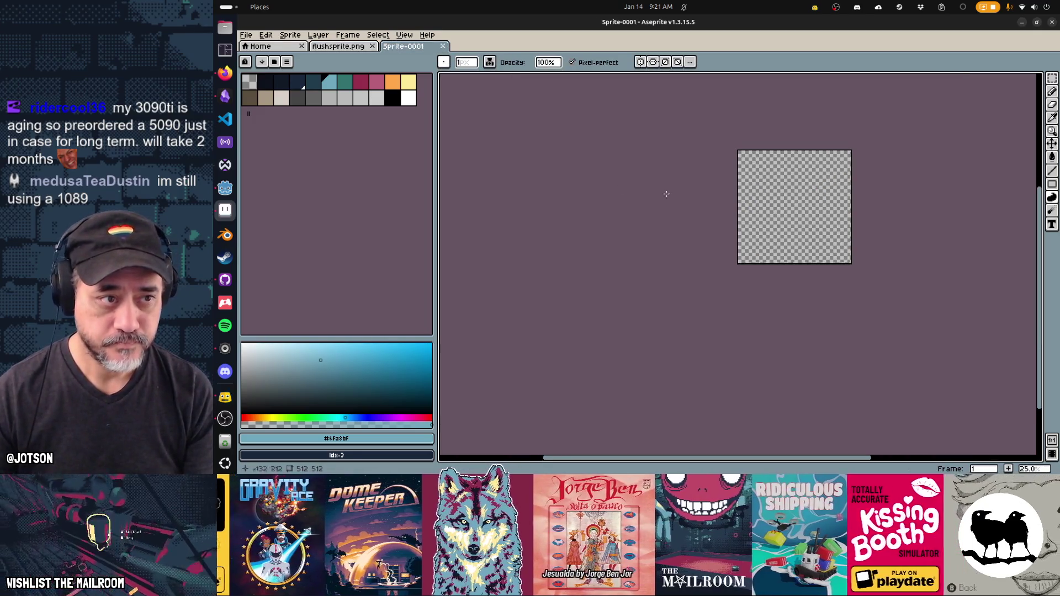
- Draw a dark one-pixel pencil ghost silhouette with an outstretched arm
left_click(265, 81)
scroll(790, 174, "up", 2)
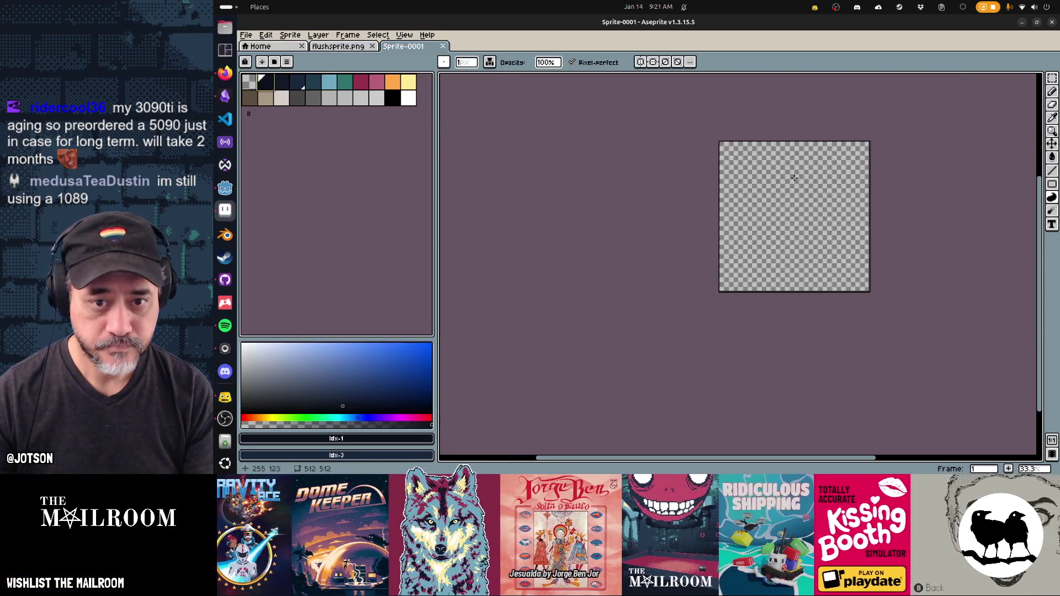
left_click_drag(757, 182, 742, 179)
key("b")
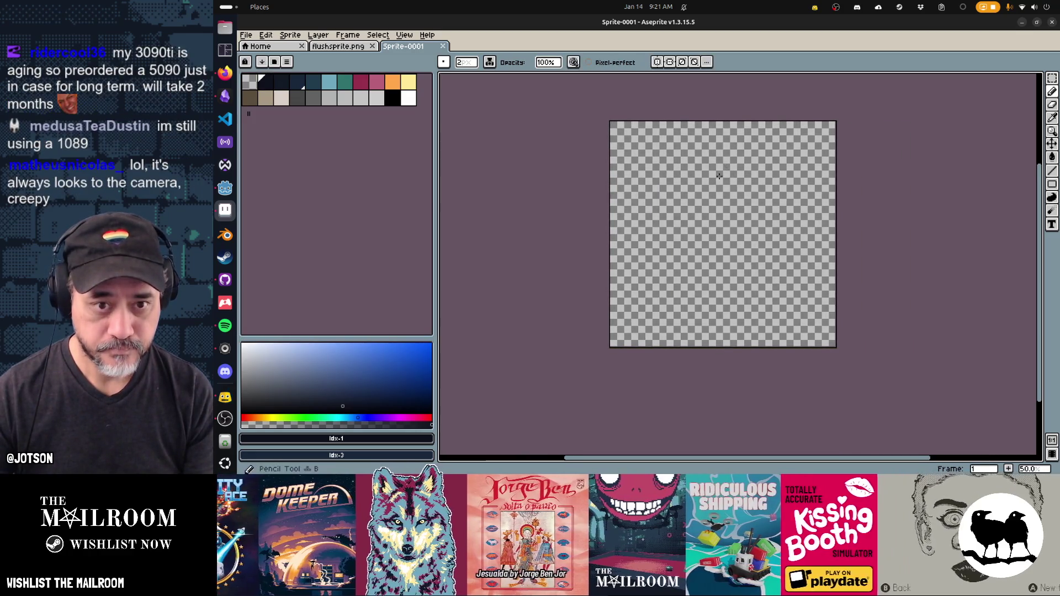
key("b")
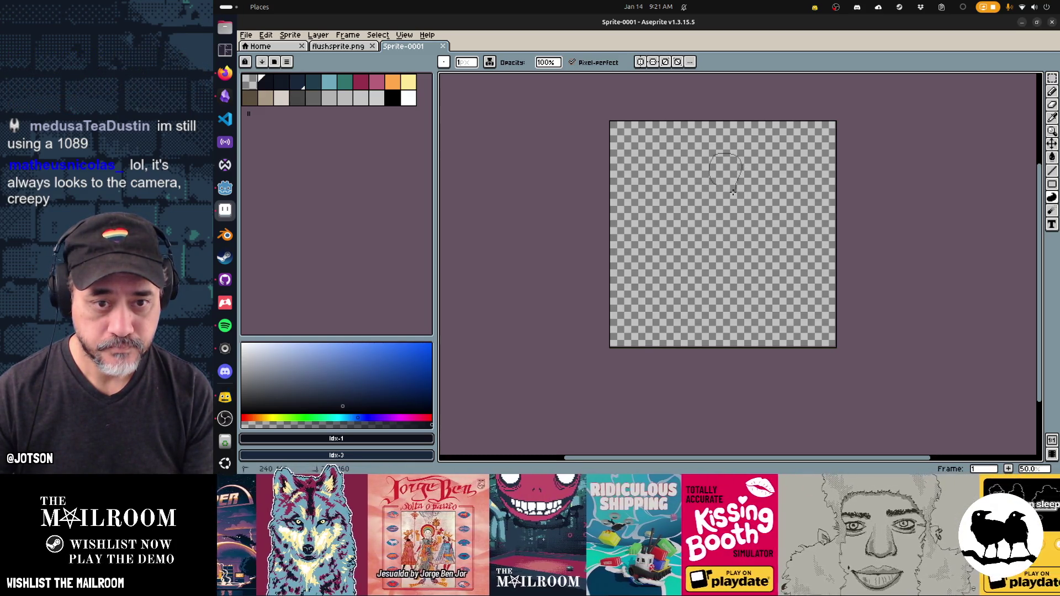
left_click_drag(733, 192, 765, 263)
mouse_move(770, 302)
left_mouse_down()
mouse_move(707, 306)
mouse_move(696, 253)
left_mouse_up()
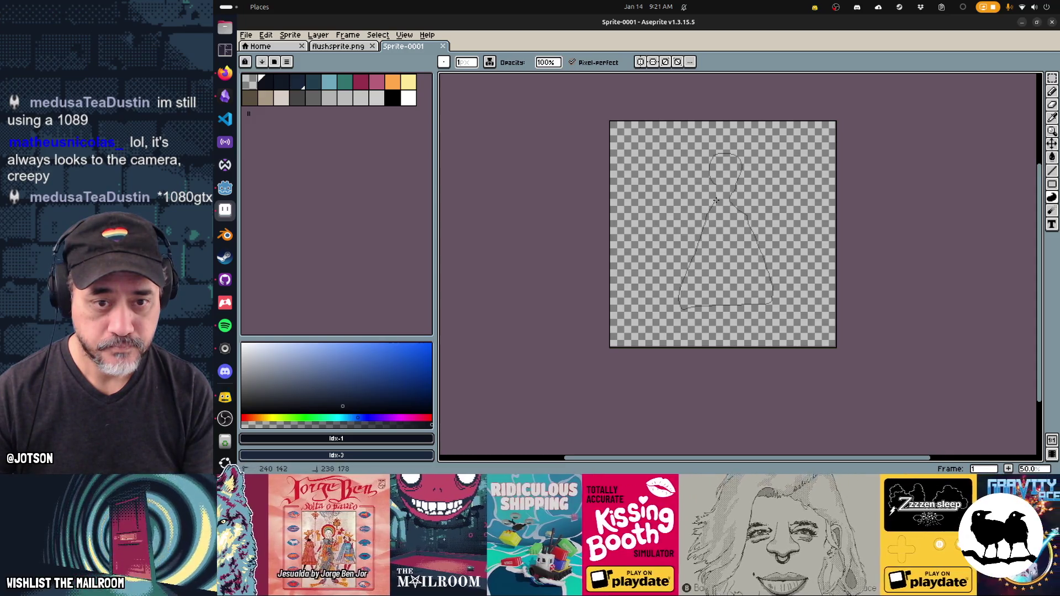
left_click_drag(721, 188, 720, 190)
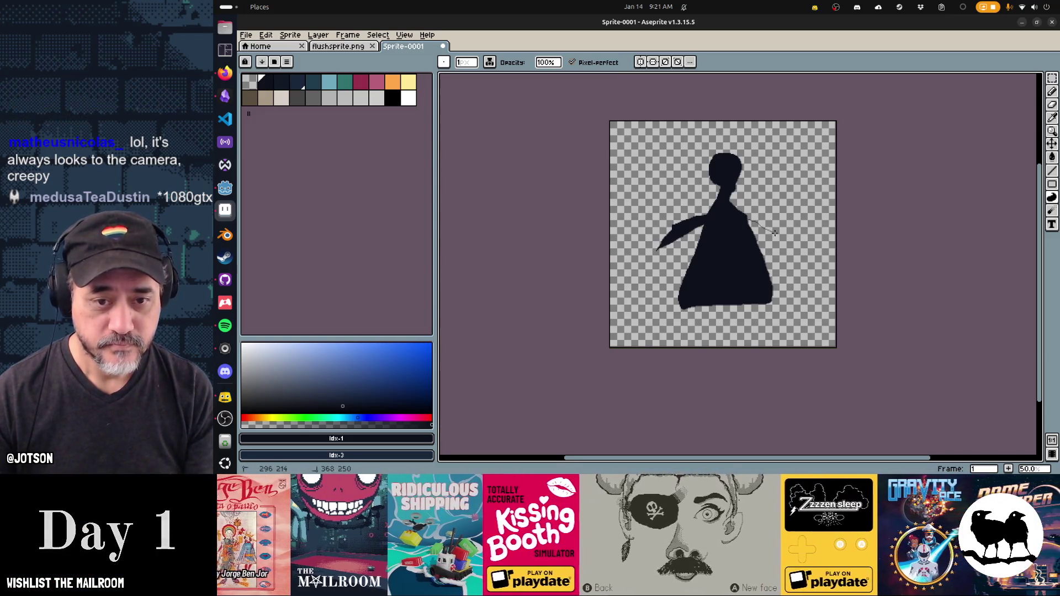
left_click(795, 248)
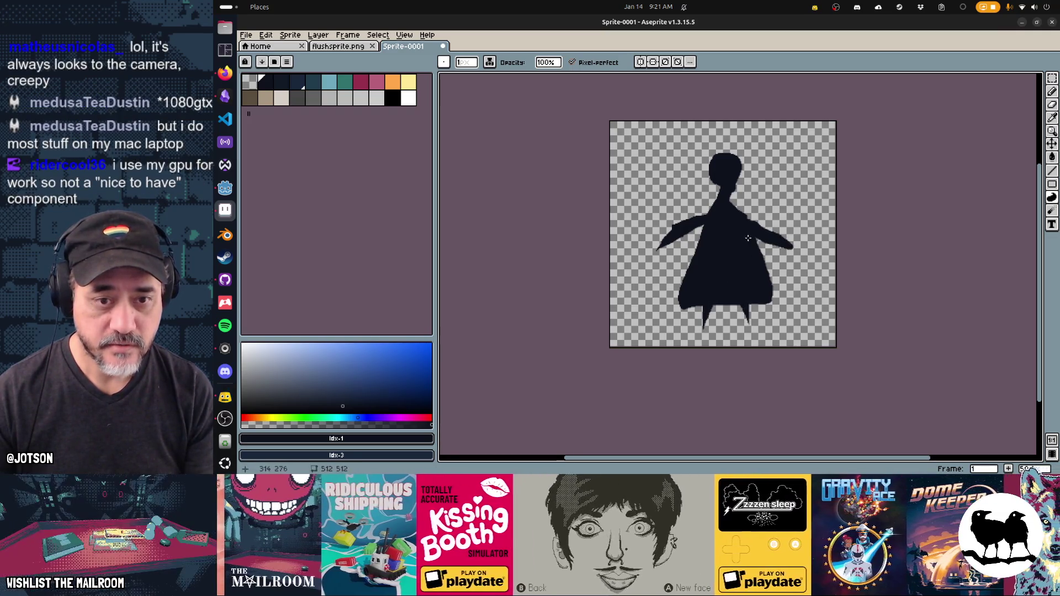
- Save the drawing as childghost.png and assign it as the Sprite3D's texture in Godot
key("ctrl+s")
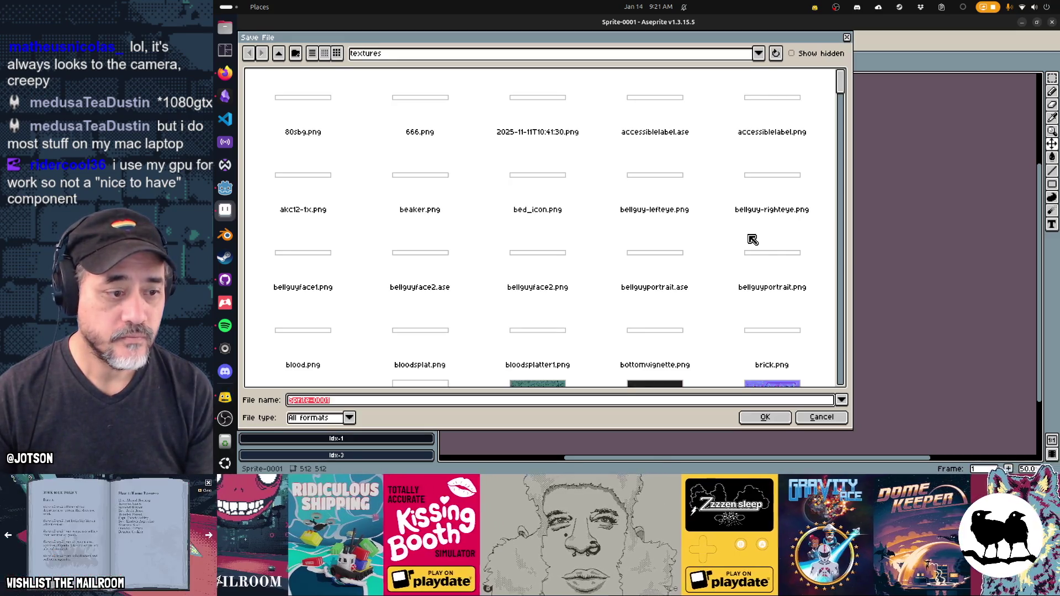
type("Childghost.")
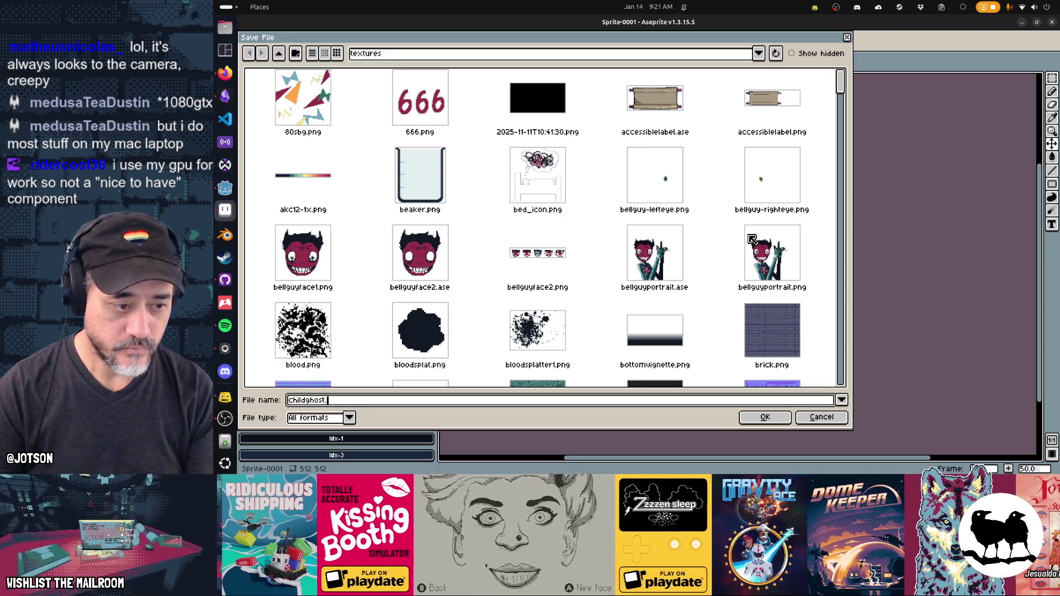
type("png")
key("Return")
key("alt+Tab")
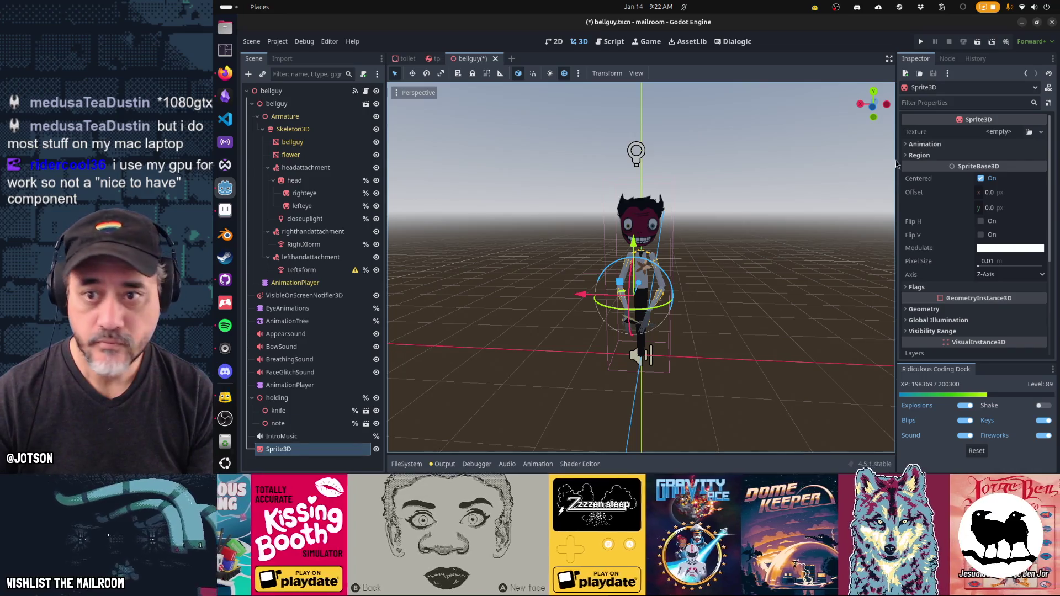
left_click(1030, 132)
type("childgho")
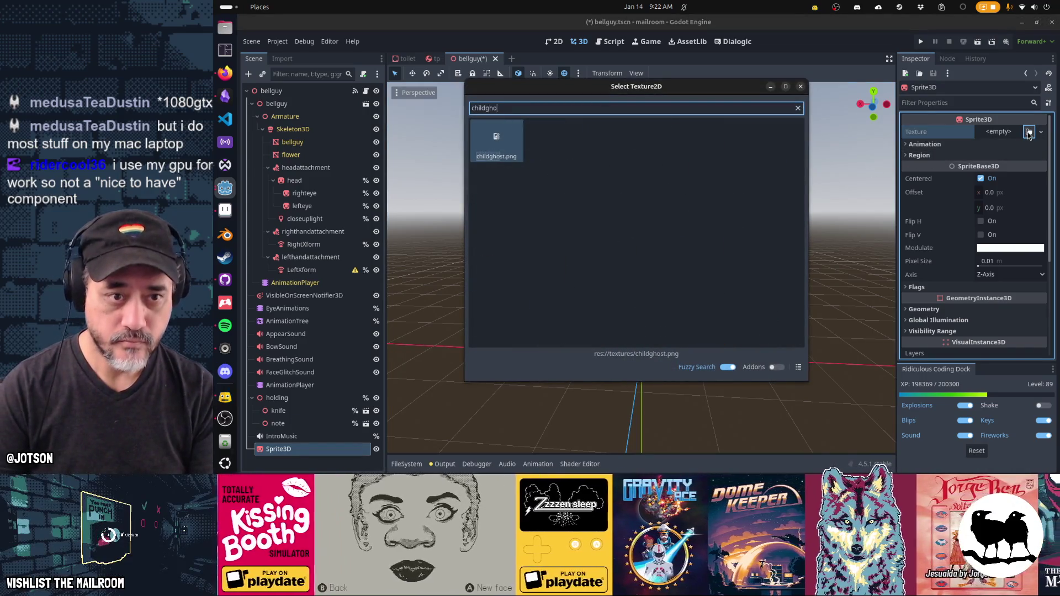
key("Return")
mouse_move(763, 269)
left_mouse_down()
mouse_move(645, 290)
mouse_move(582, 281)
left_mouse_up()
scroll(707, 298, "down", 3)
- Resize the childghost sprite to 256×256 pixels via Sprite Size and save it
key("alt+Tab")
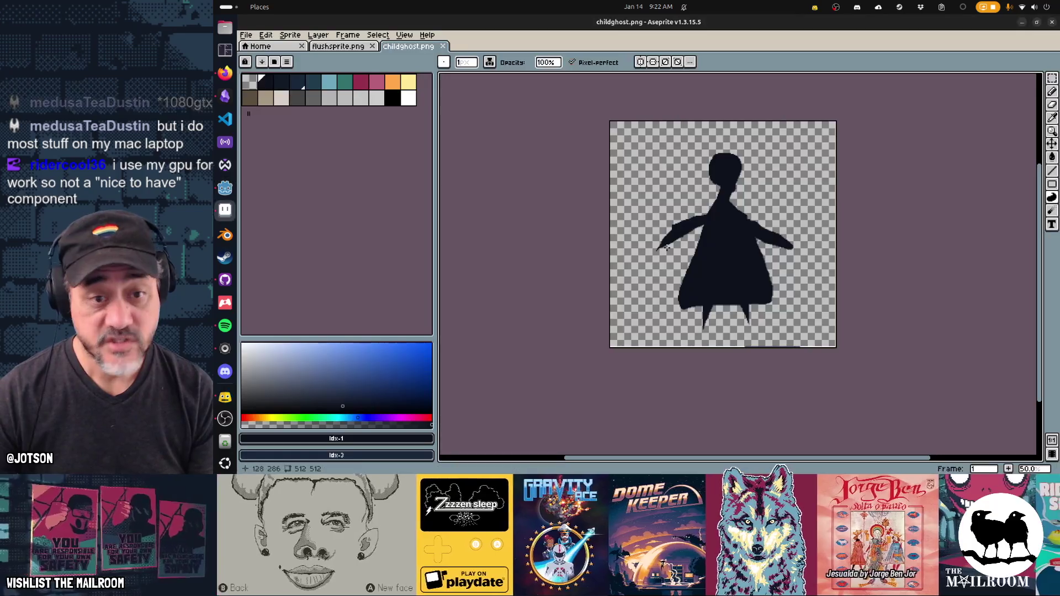
key("alt+Tab")
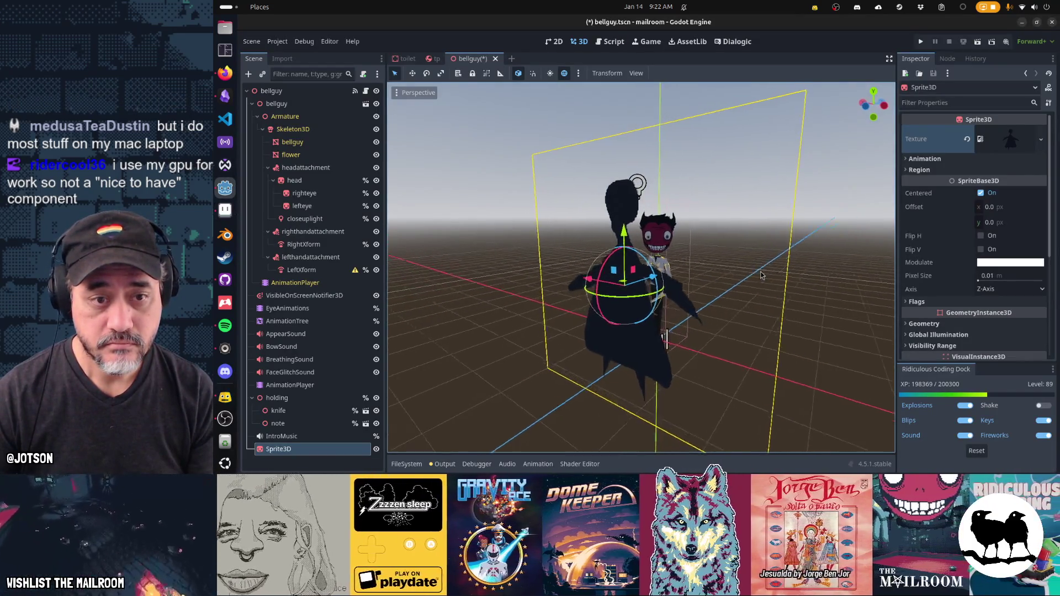
key("alt+Tab")
left_click(294, 39)
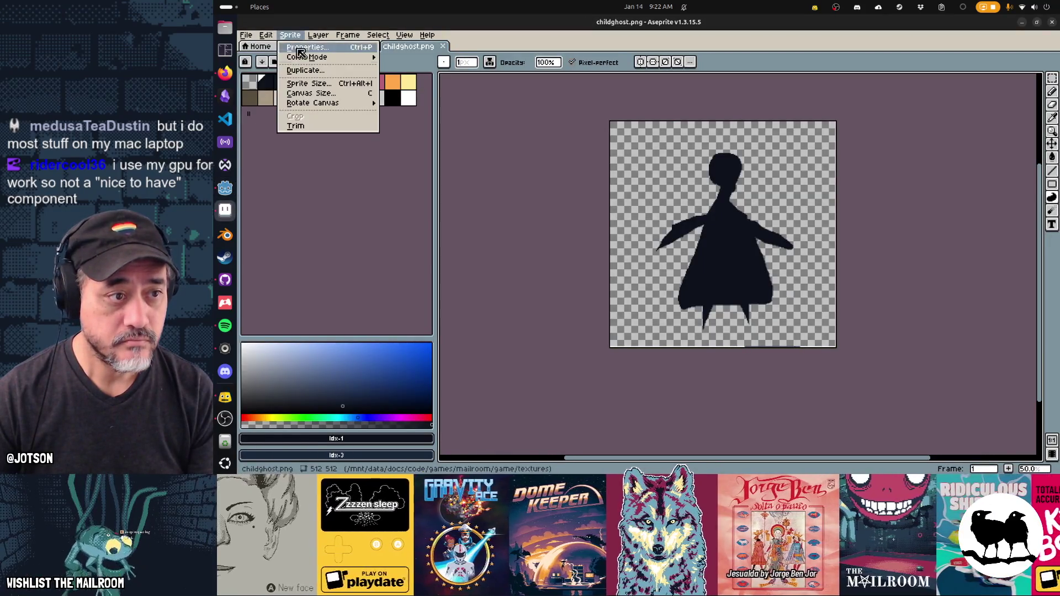
left_click(312, 83)
type("256")
key("Tab")
type("256")
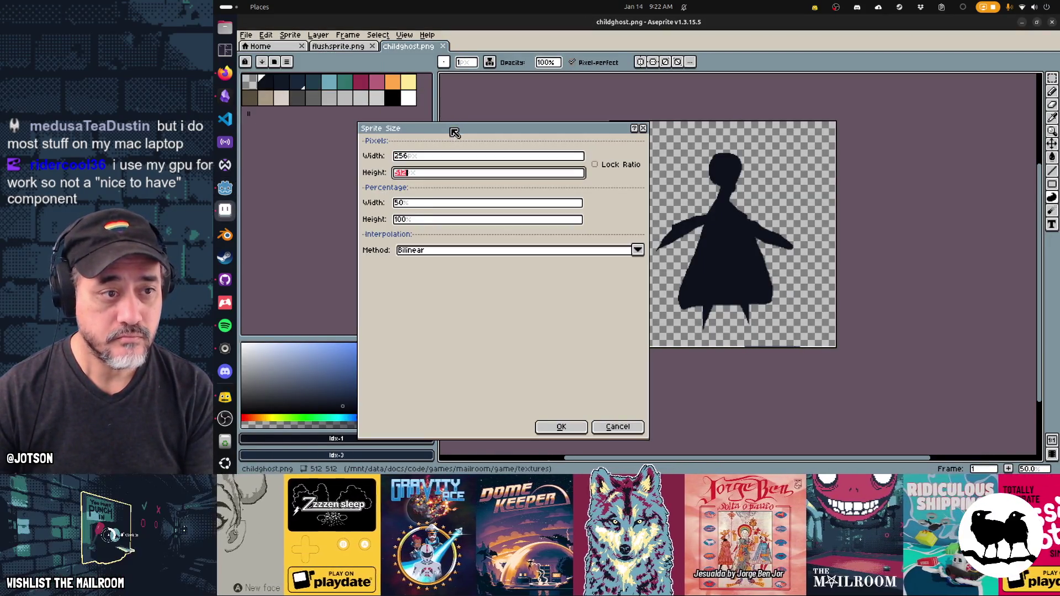
left_click(557, 427)
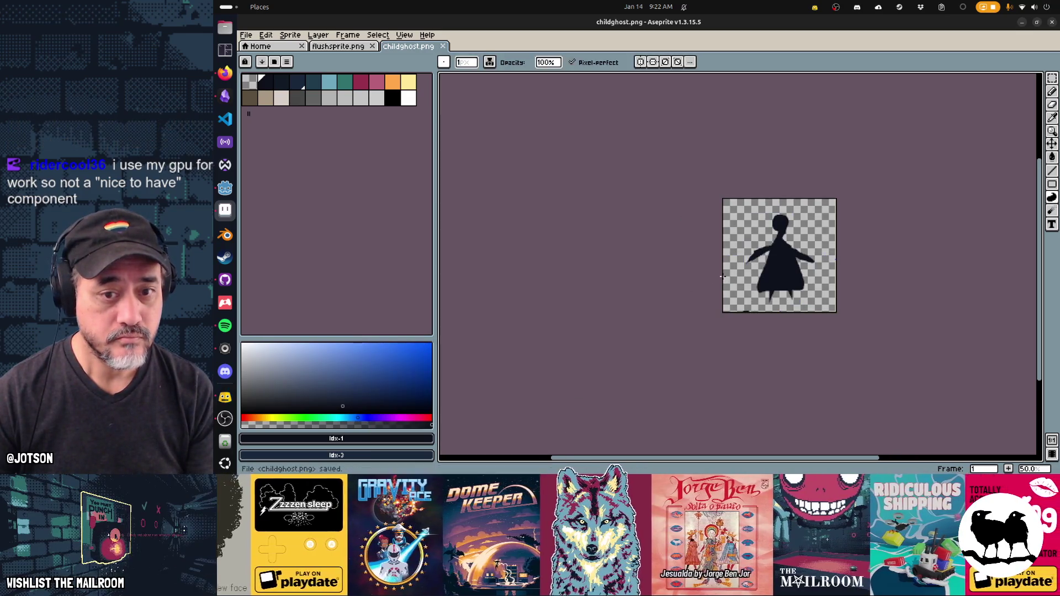
key("alt+Tab")
- Orbit around the ghost Sprite3D in Godot, then launch Blender and dismiss its splash screen
mouse_move(628, 301)
left_mouse_down()
mouse_move(722, 335)
mouse_move(679, 304)
mouse_move(600, 287)
mouse_move(413, 288)
mouse_move(698, 291)
mouse_move(495, 278)
mouse_move(575, 277)
left_mouse_up()
scroll(662, 288, "up", 5)
scroll(581, 277, "up", 2)
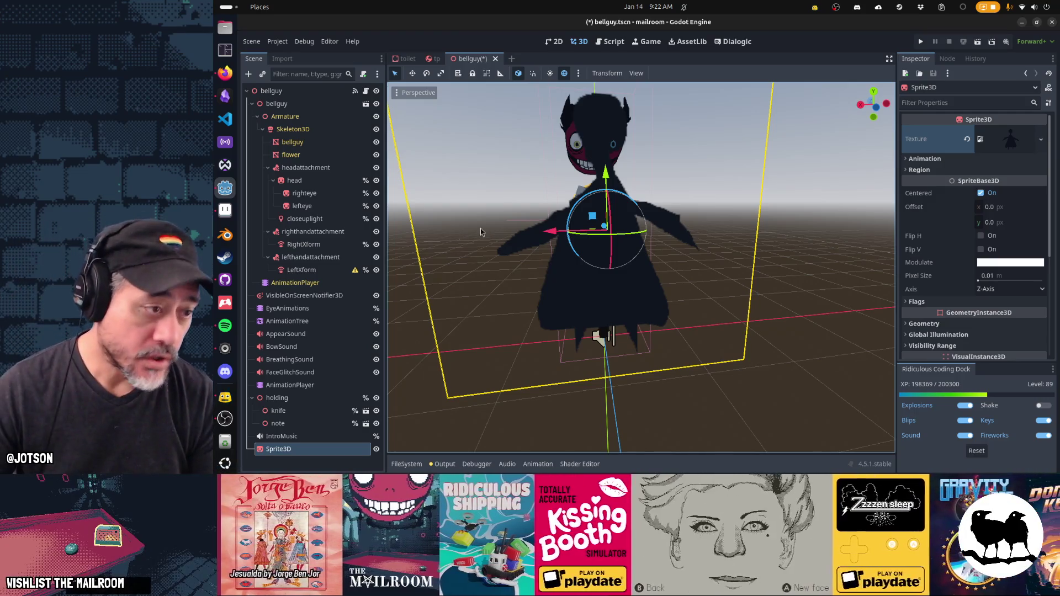
left_click(225, 235)
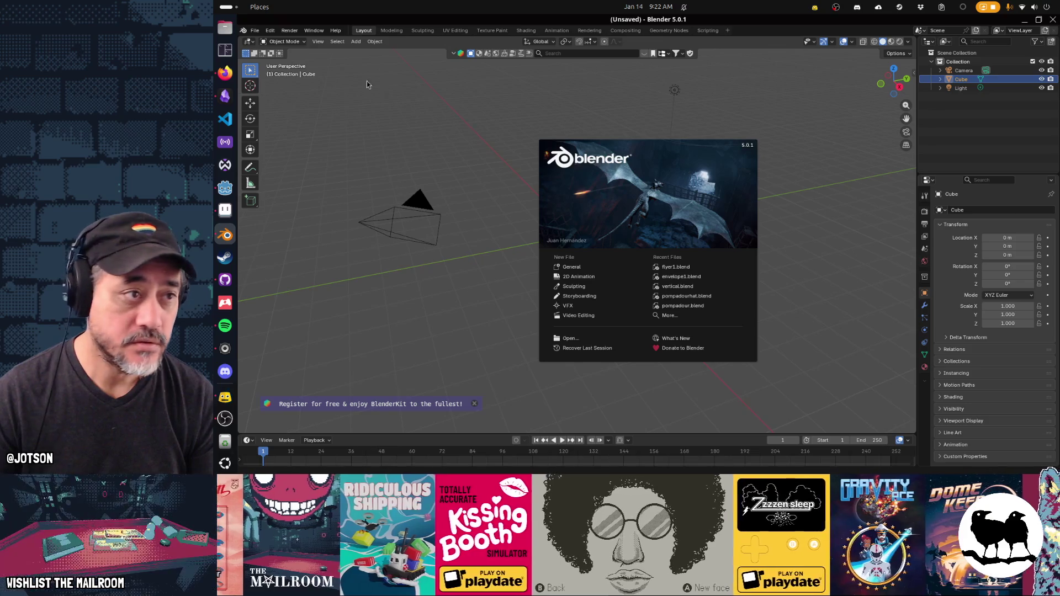
left_click(255, 32)
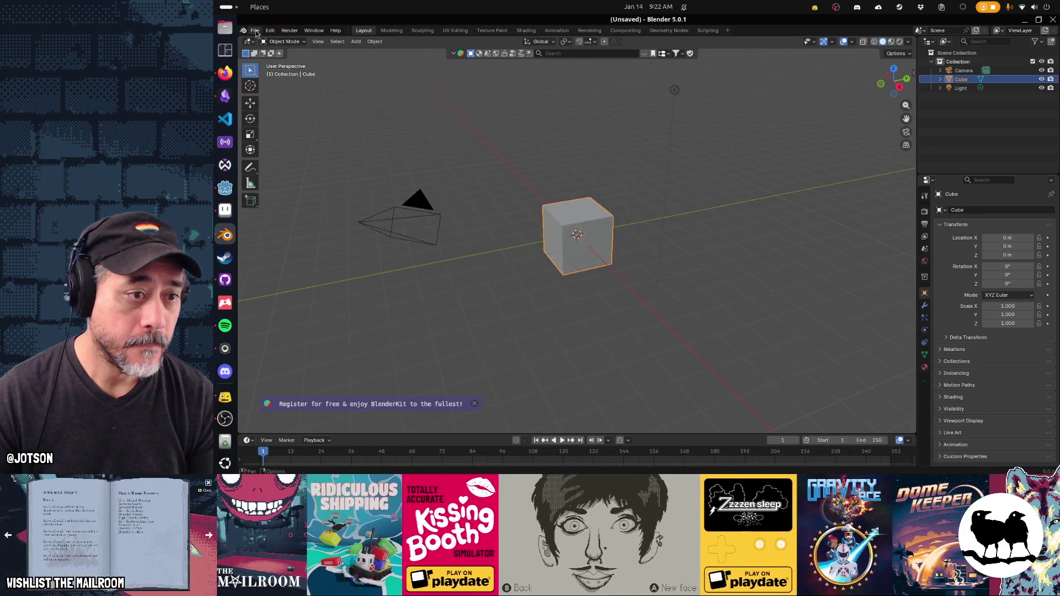
left_click(255, 31)
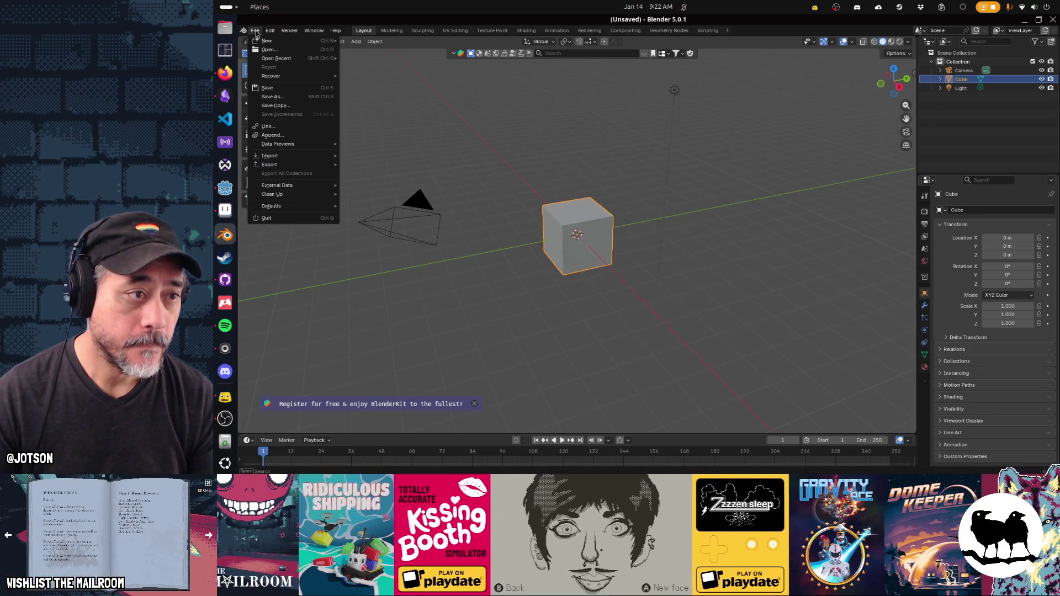
- Start an Append and browse to the 00-resources/human base meshes folder
left_click(287, 137)
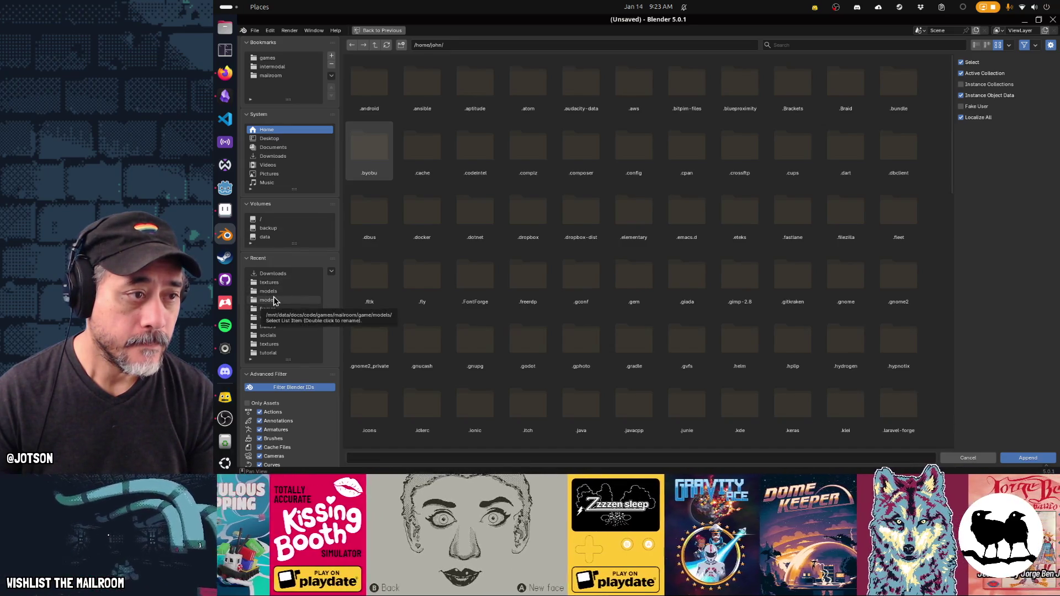
left_click(275, 58)
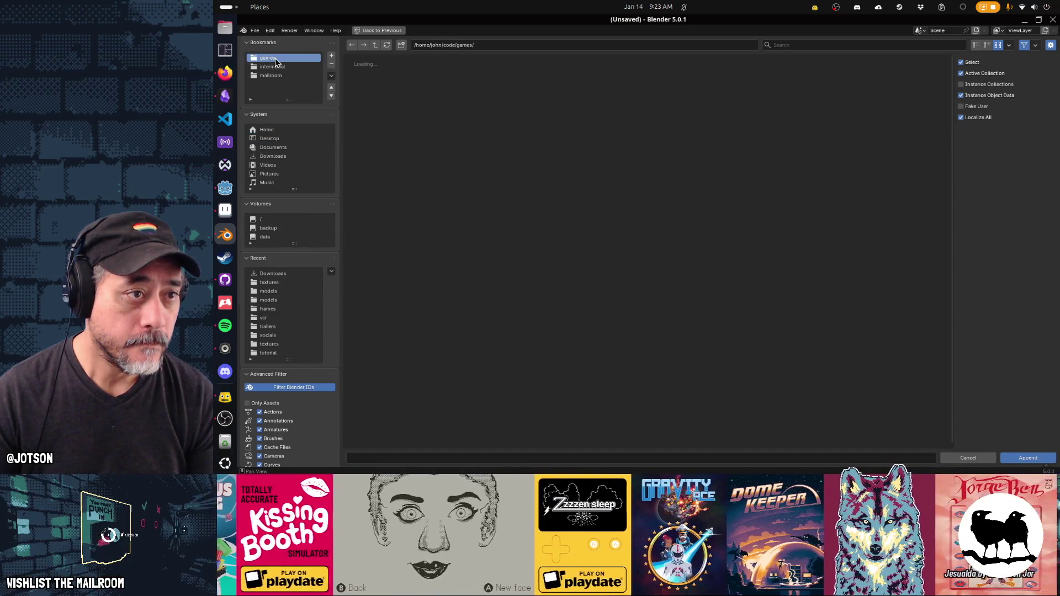
left_click(376, 47)
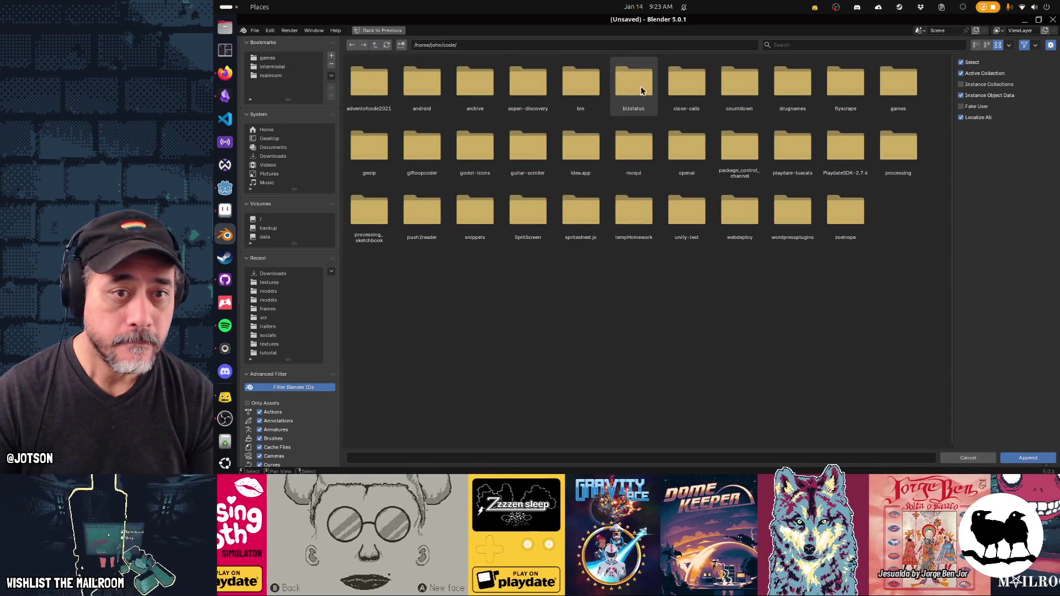
left_click(896, 83)
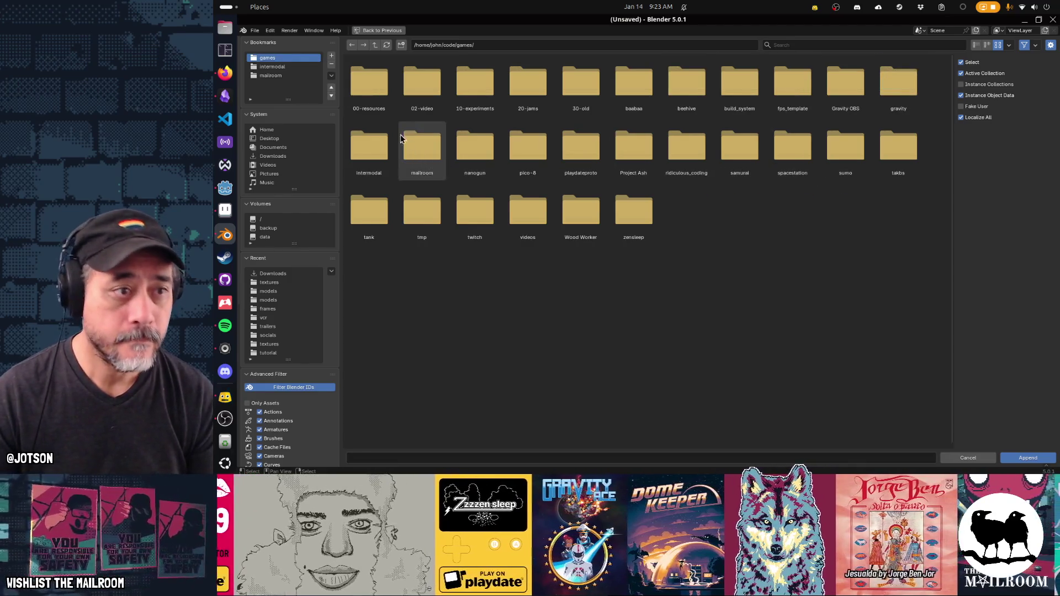
left_click(370, 91)
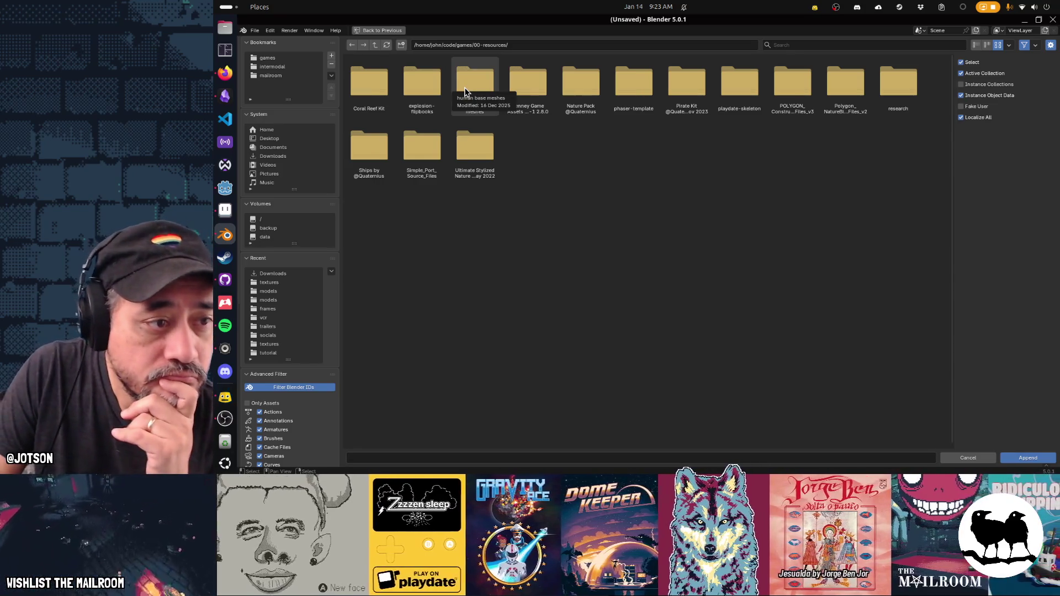
left_click(465, 92)
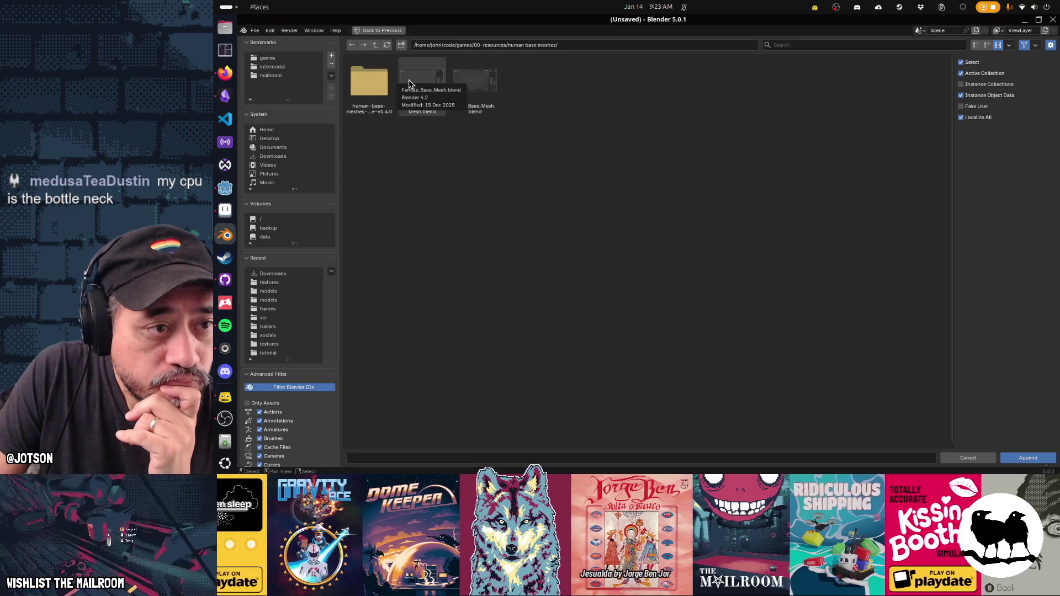
- Append Girl_Base from Female_Base_Mesh.blend's Object category, then select all scene objects
double_click(409, 80)
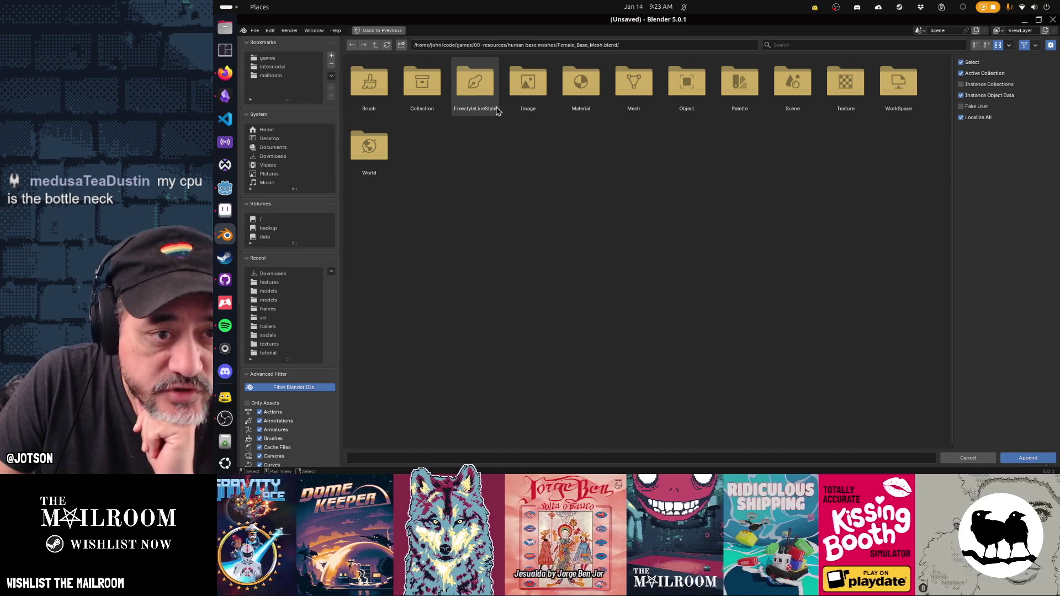
double_click(672, 95)
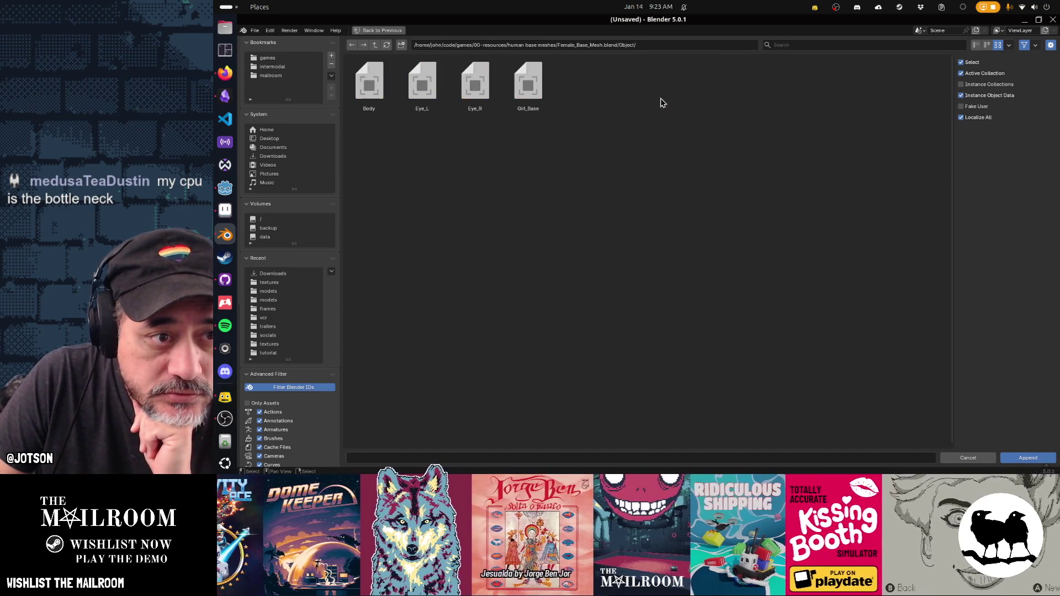
double_click(530, 85)
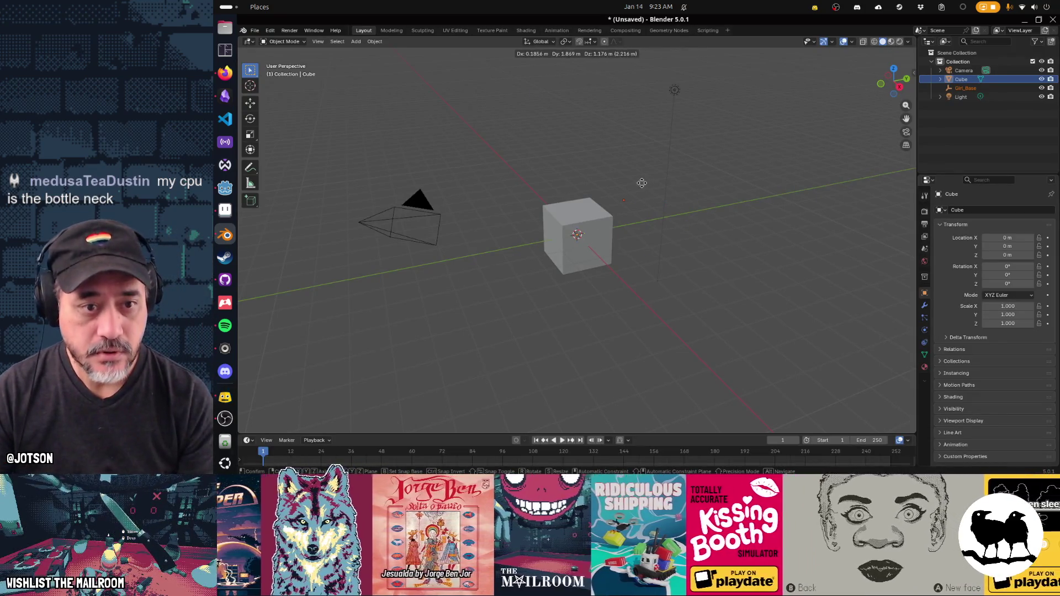
scroll(642, 191, "down", 2)
scroll(643, 192, "down", 8)
key("a")
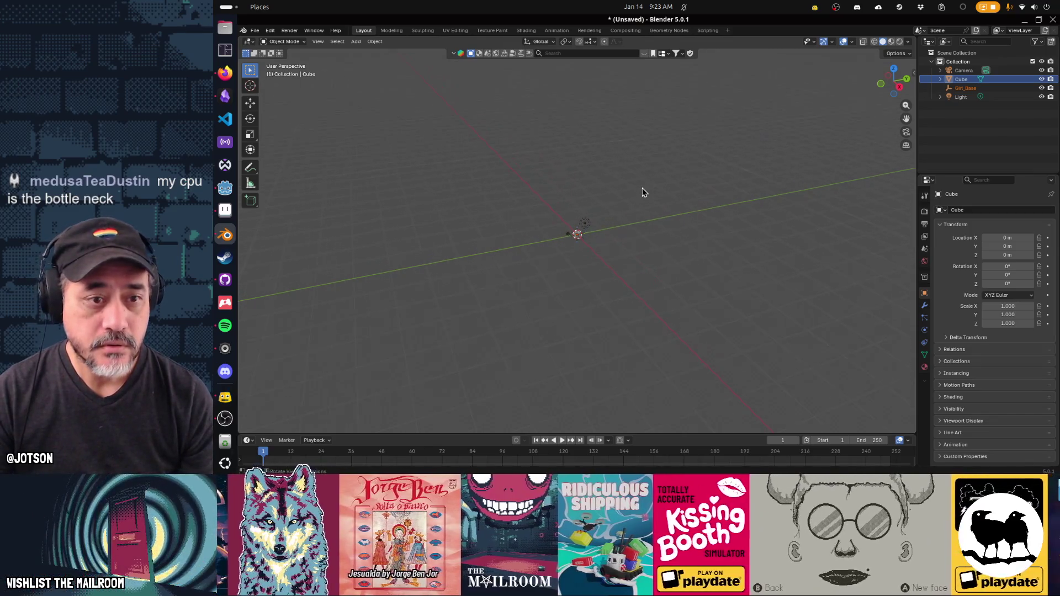
- Delete all selected objects, then append Girl_Base from Female_Base_Mesh.blend once more
key("Delete")
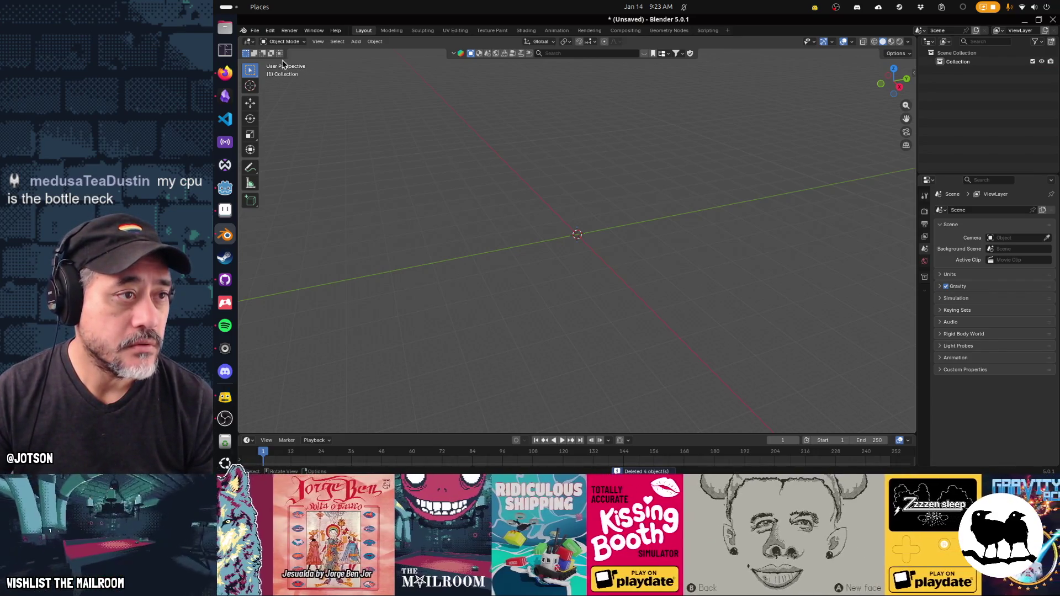
left_click(256, 31)
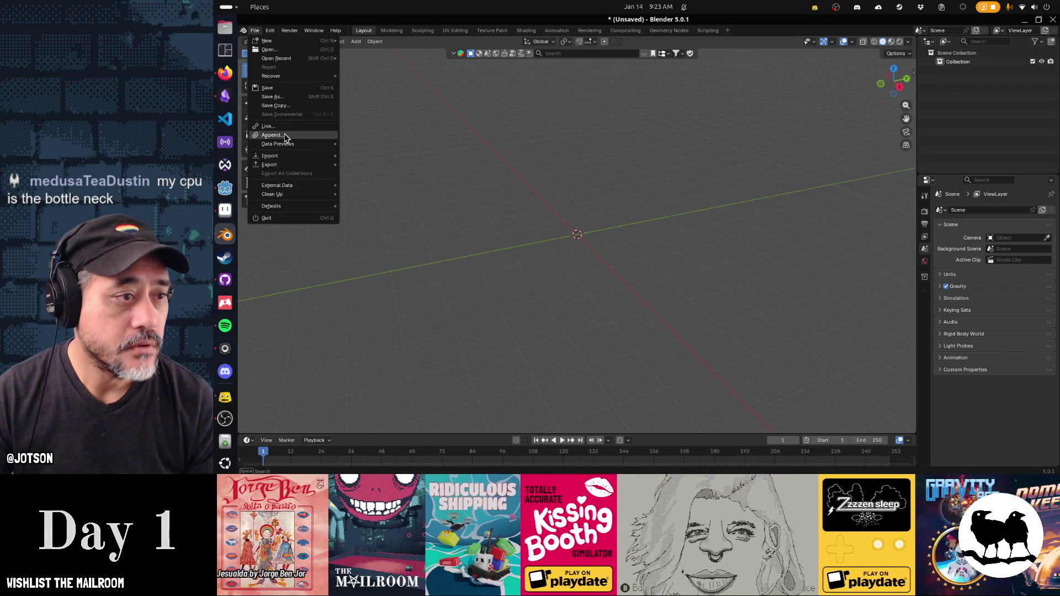
left_click(285, 136)
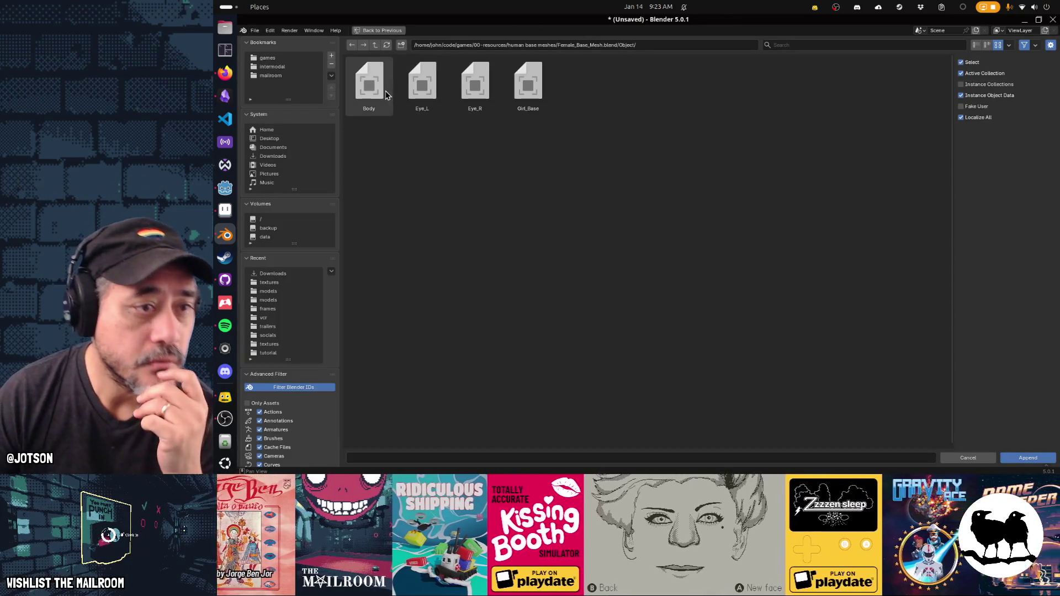
double_click(520, 88)
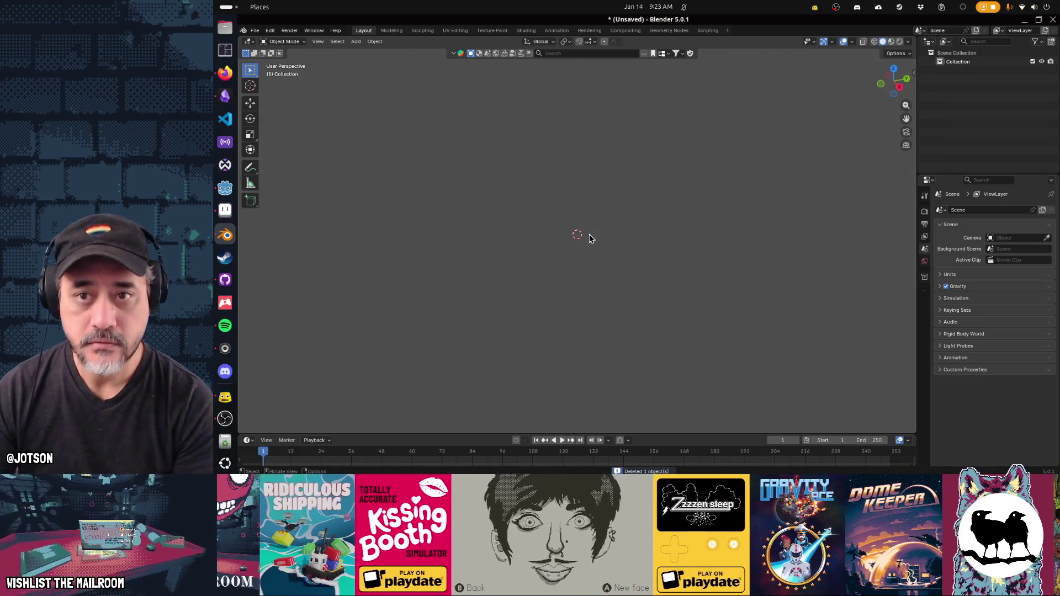
left_click(254, 31)
left_click(279, 138)
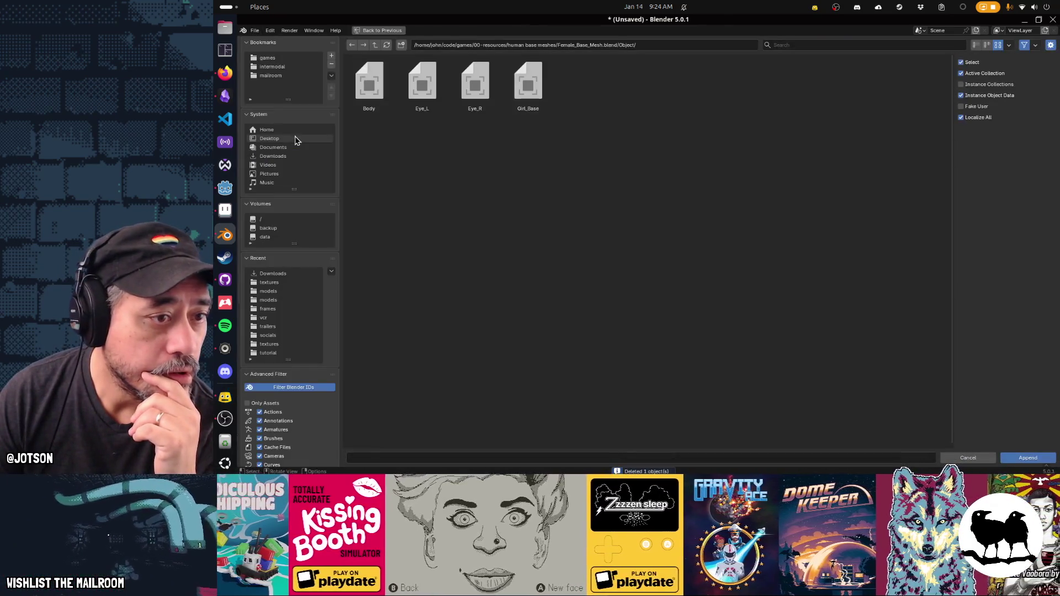
left_click(375, 45)
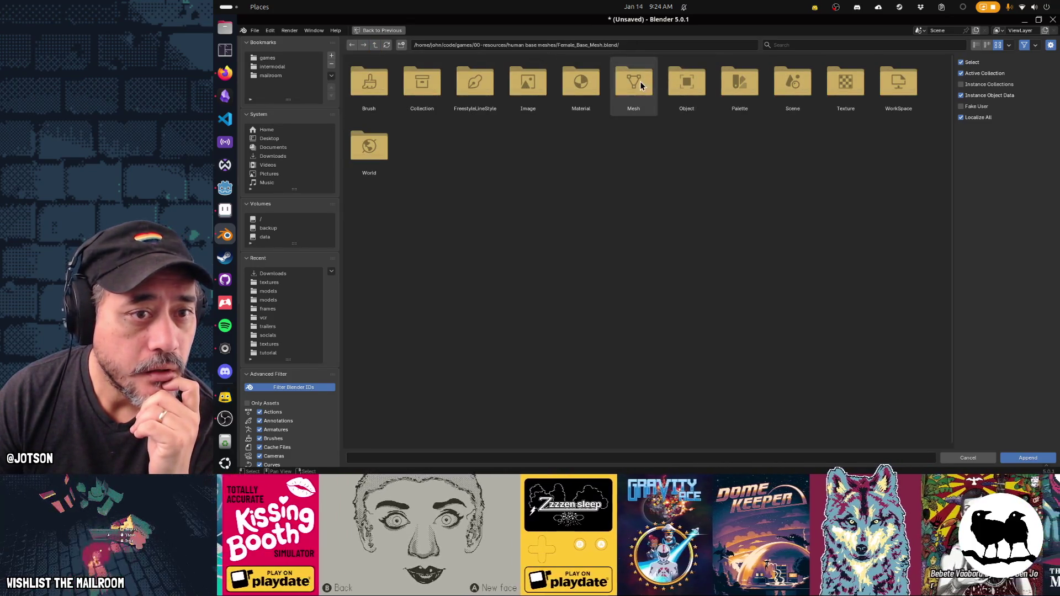
double_click(641, 81)
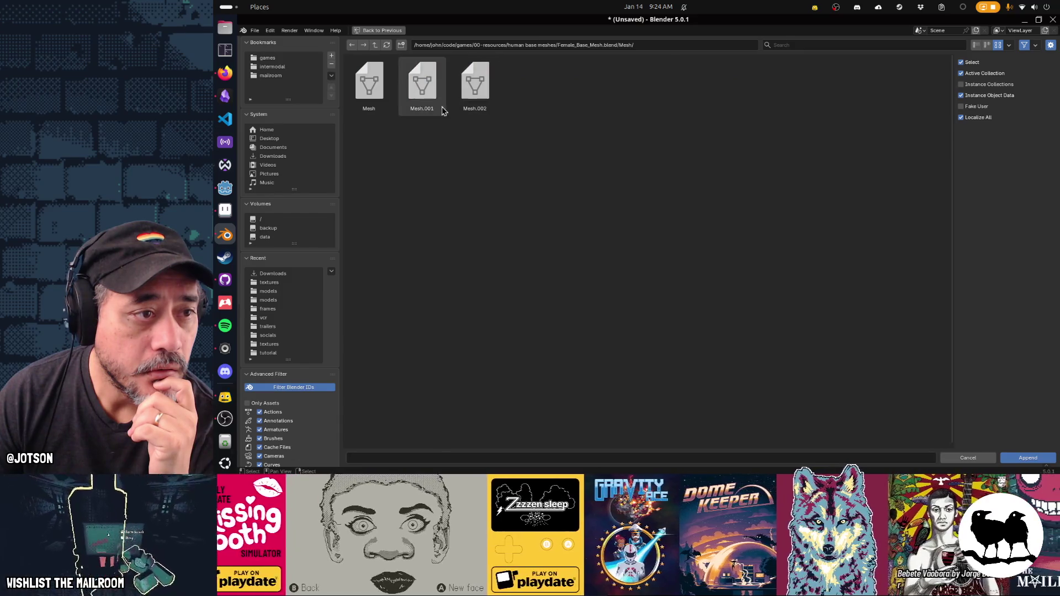
left_click(369, 85)
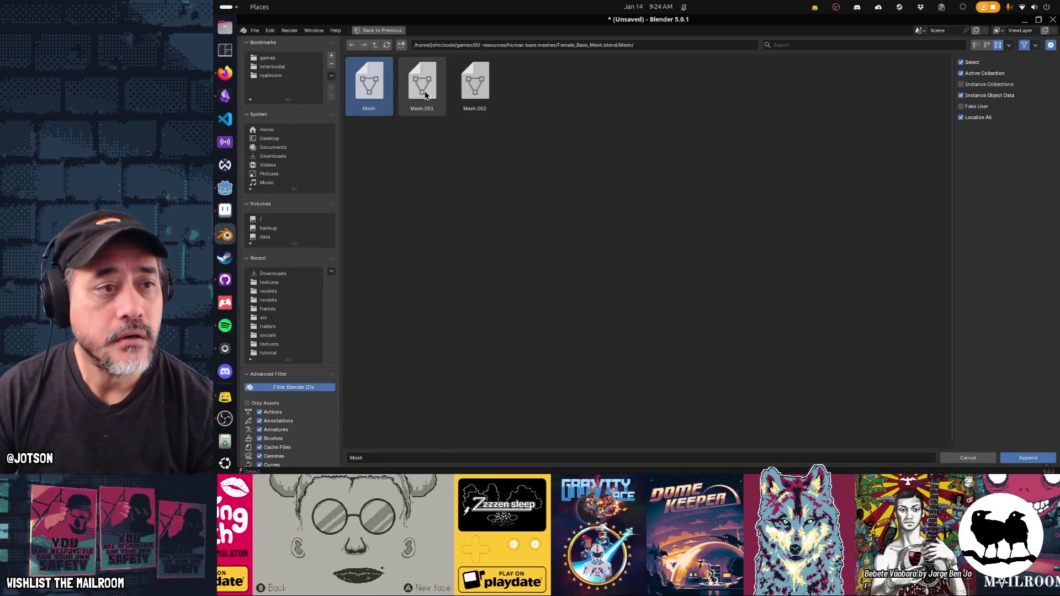
left_click(475, 83, "shift")
left_click(1029, 458)
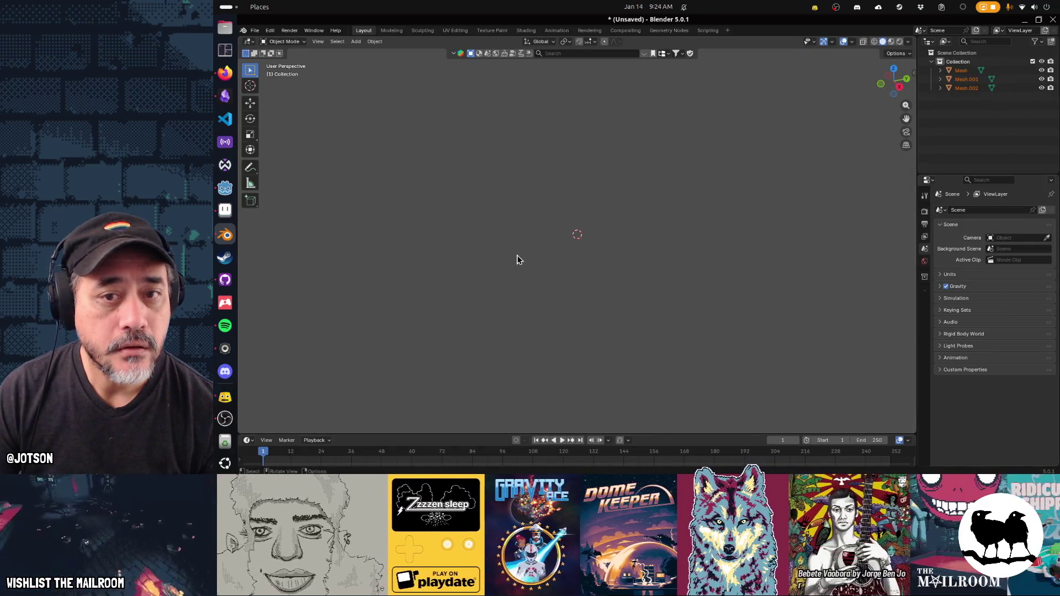
mouse_move(621, 233)
left_mouse_down()
mouse_move(748, 209)
mouse_move(646, 270)
mouse_move(670, 324)
left_mouse_up()
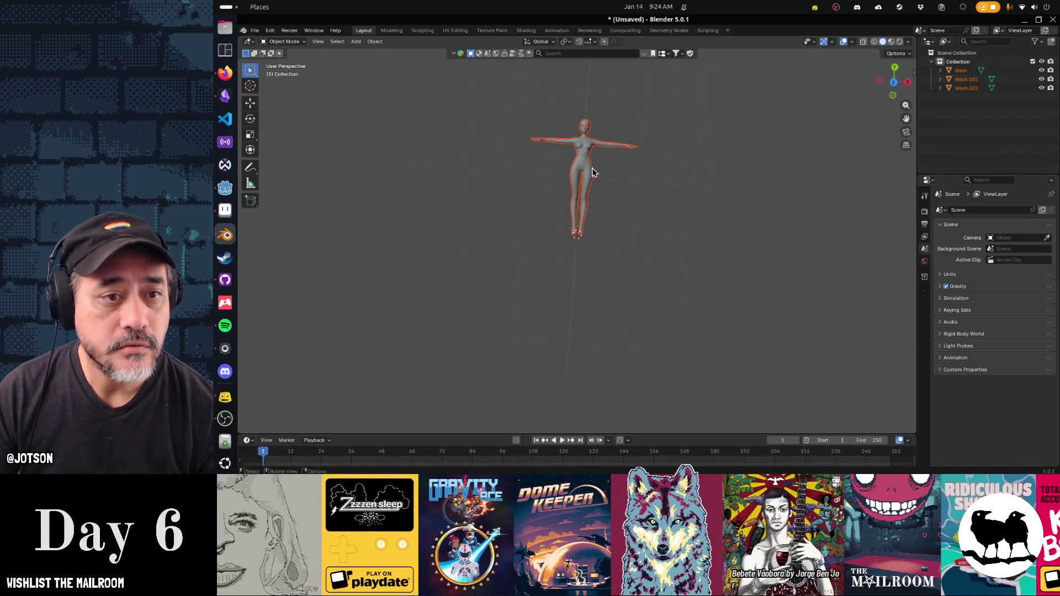
left_click_drag(592, 168, 628, 256)
scroll(628, 255, "up", 5)
mouse_move(727, 287)
left_mouse_down()
mouse_move(639, 240)
mouse_move(578, 161)
mouse_move(544, 223)
left_mouse_up()
left_click(966, 80)
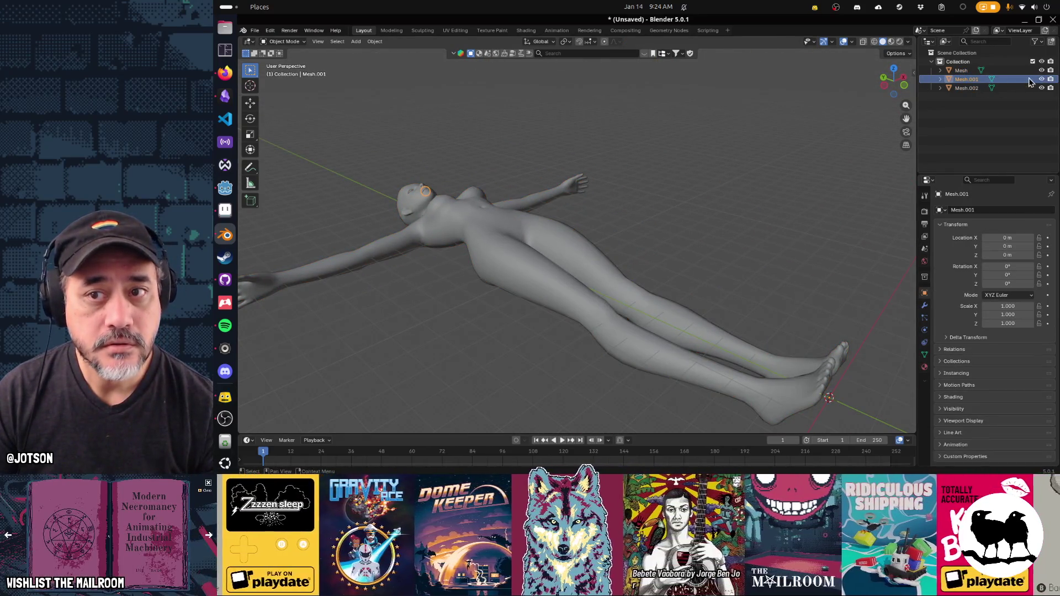
left_click(1042, 70)
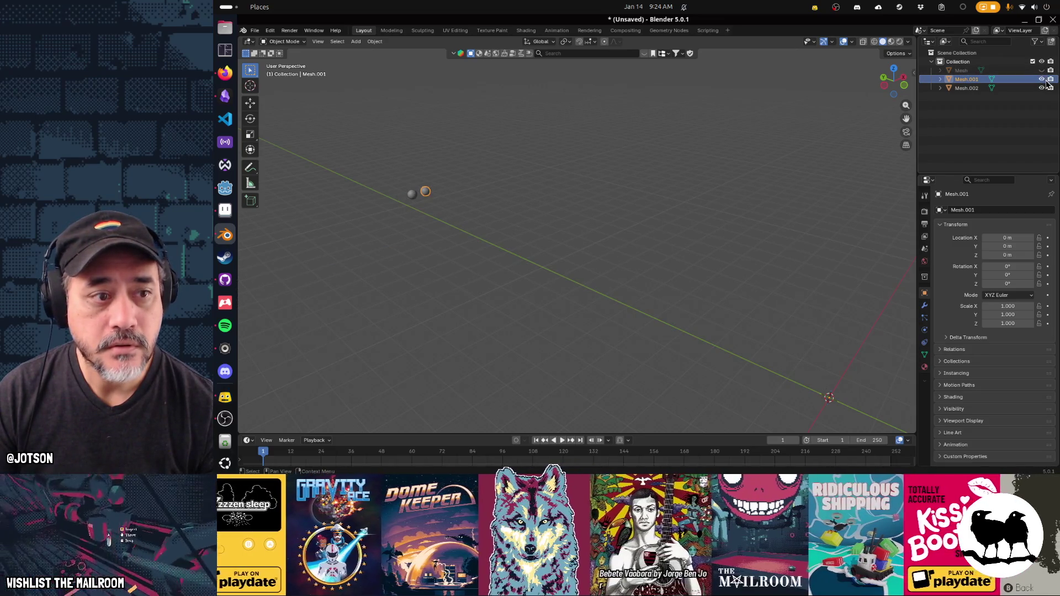
left_click(1041, 88)
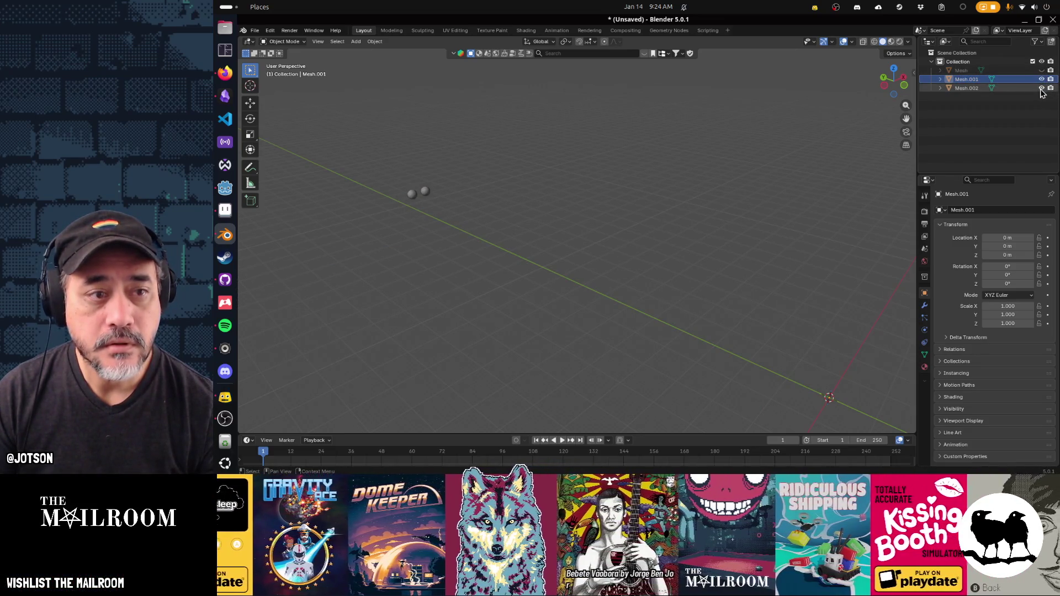
left_click(982, 70)
left_click(1041, 71)
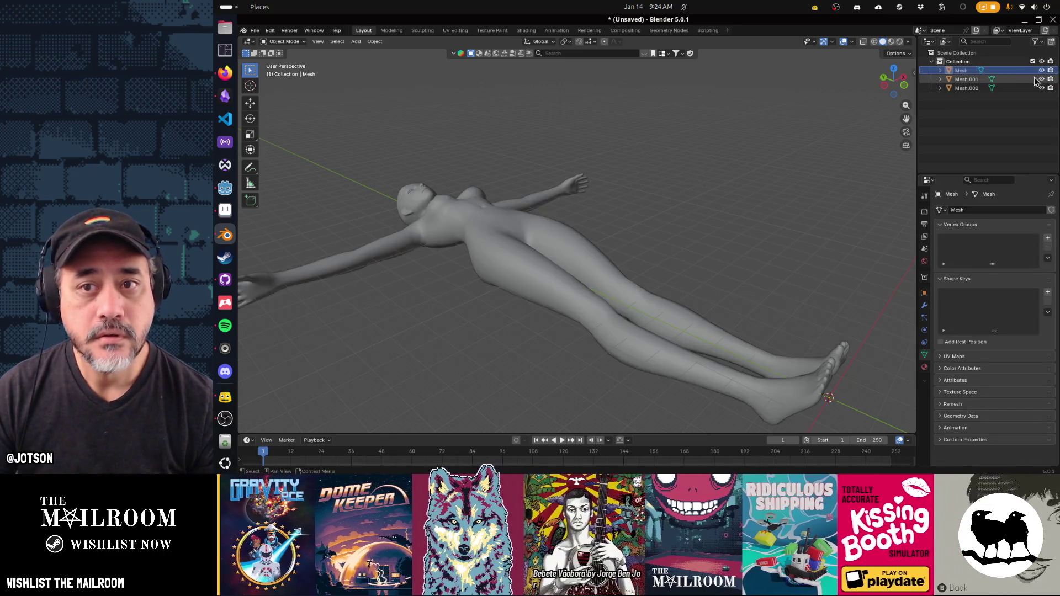
key("a")
key("x")
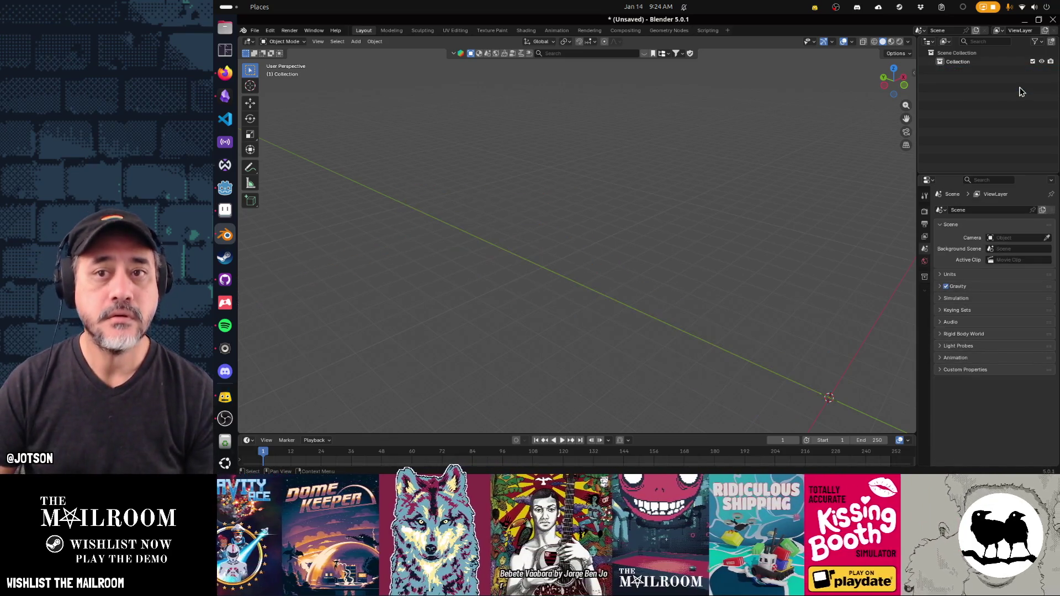
left_click(255, 31)
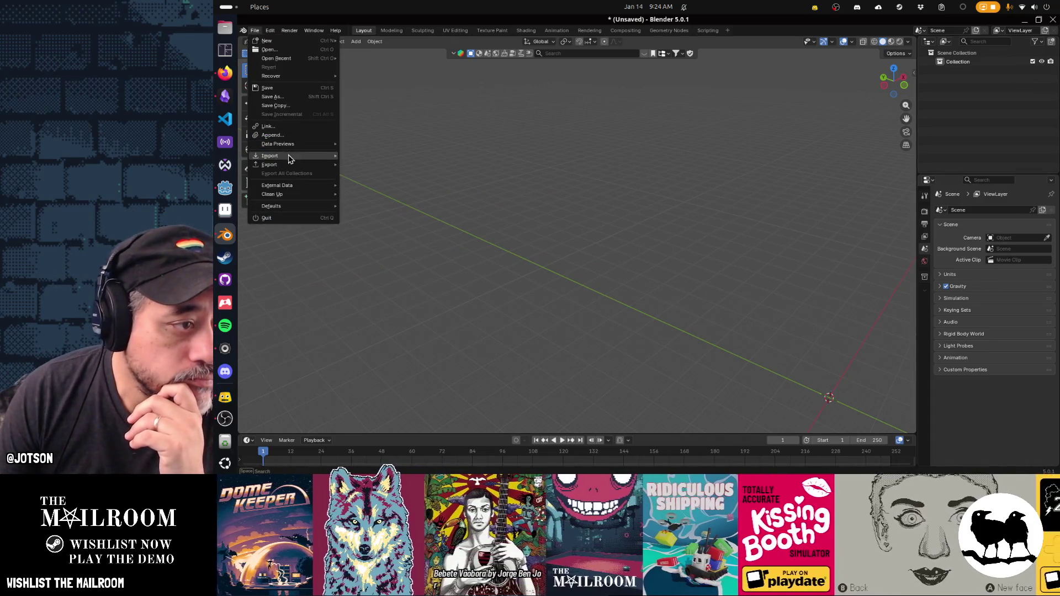
left_click(272, 135)
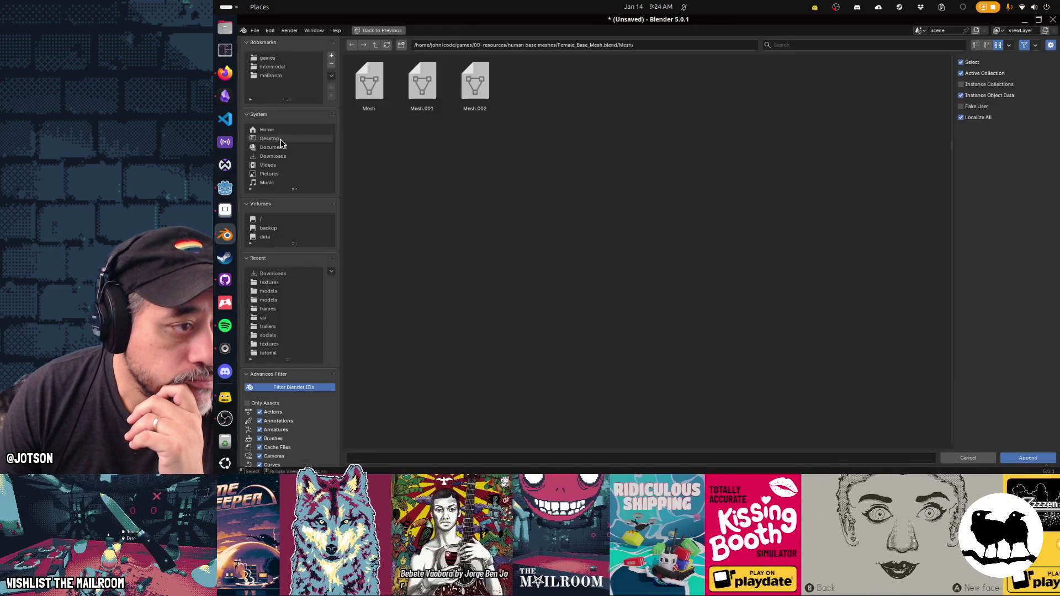
double_click(369, 83)
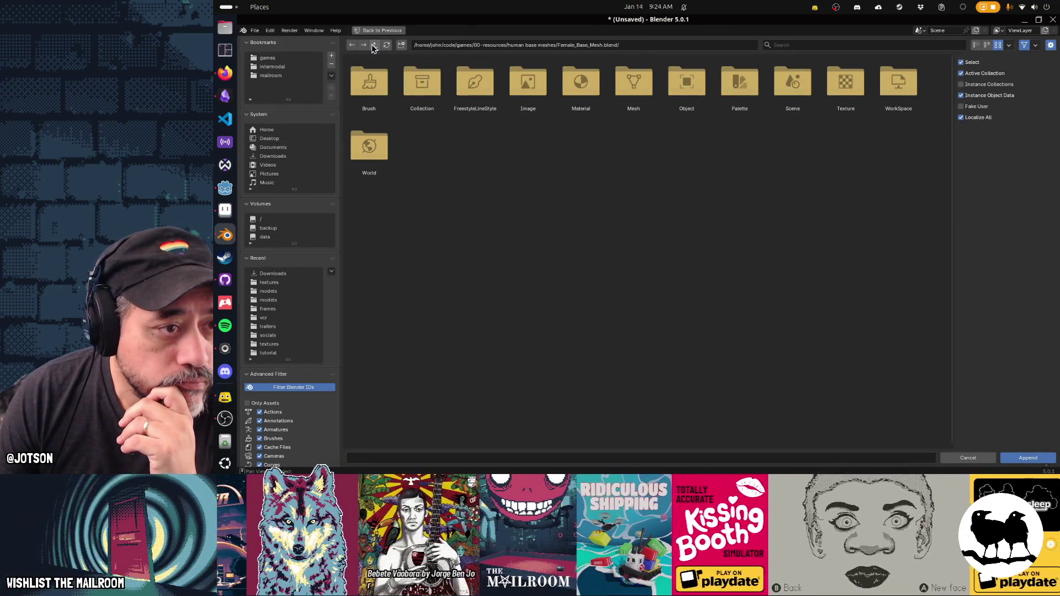
left_click(373, 46)
double_click(370, 83)
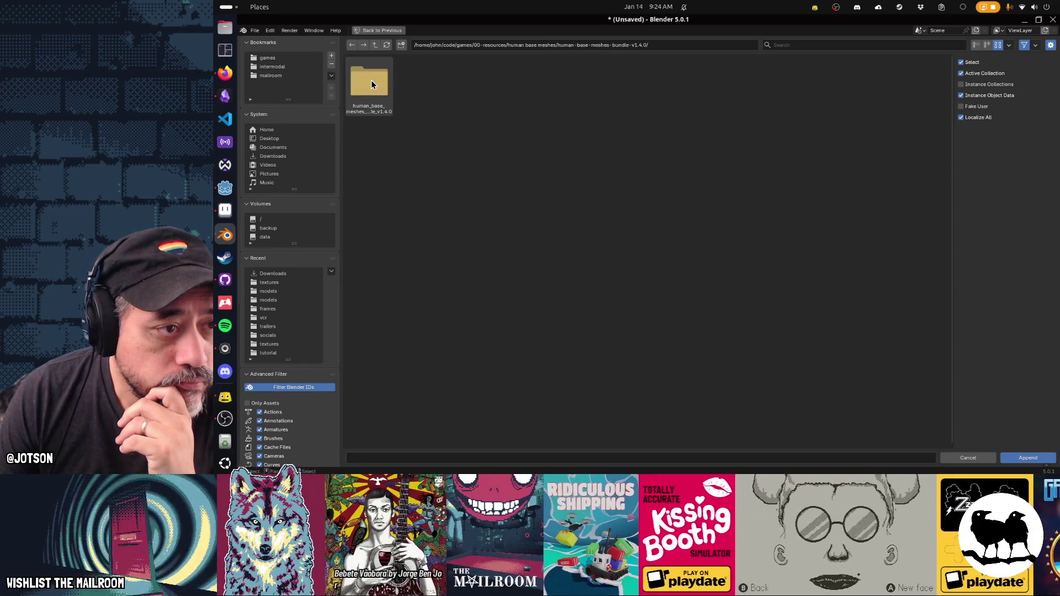
double_click(371, 83)
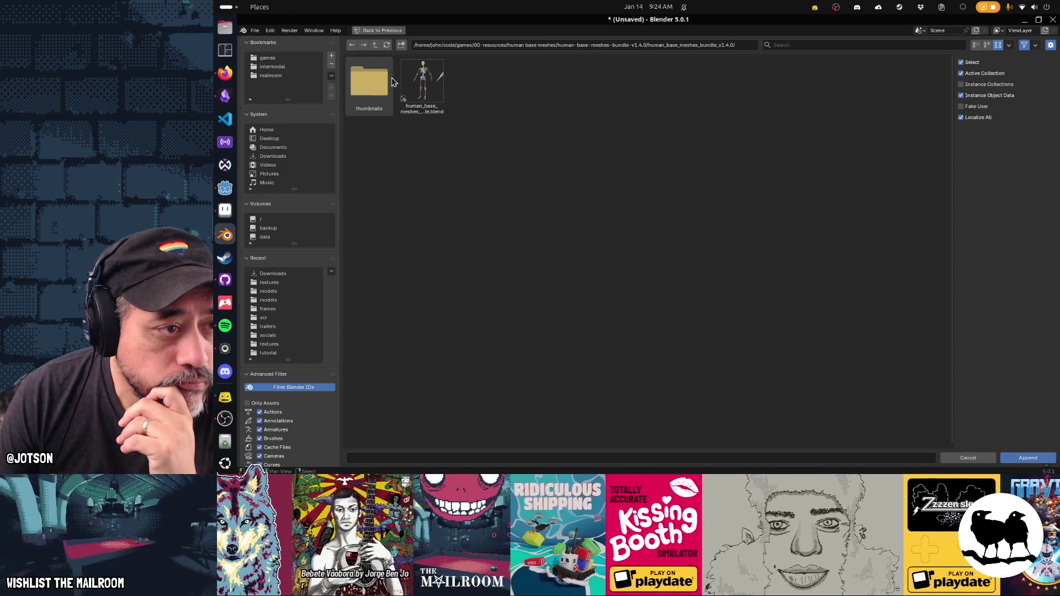
double_click(410, 80)
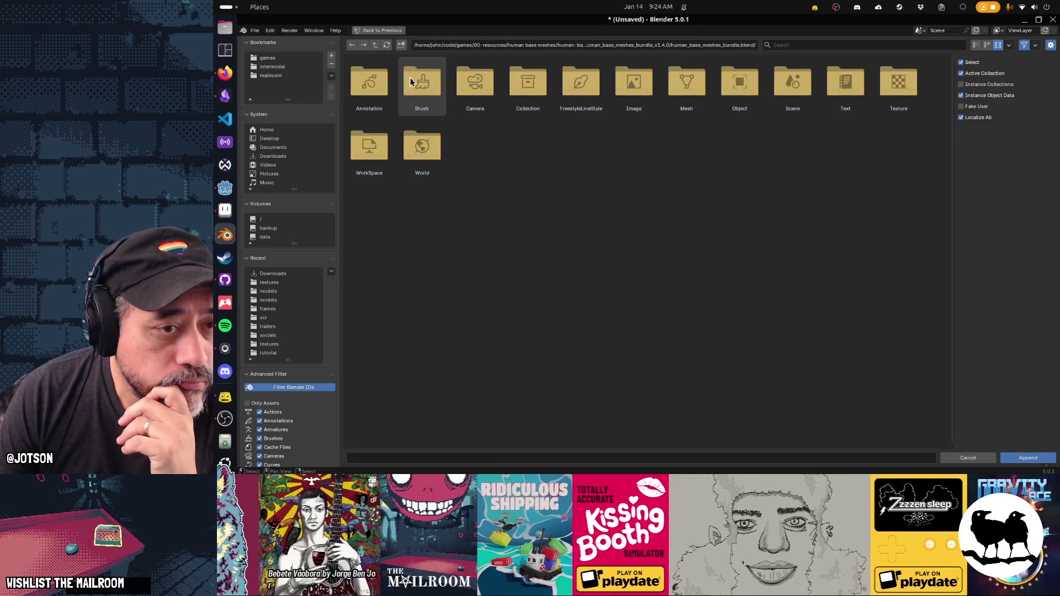
double_click(732, 85)
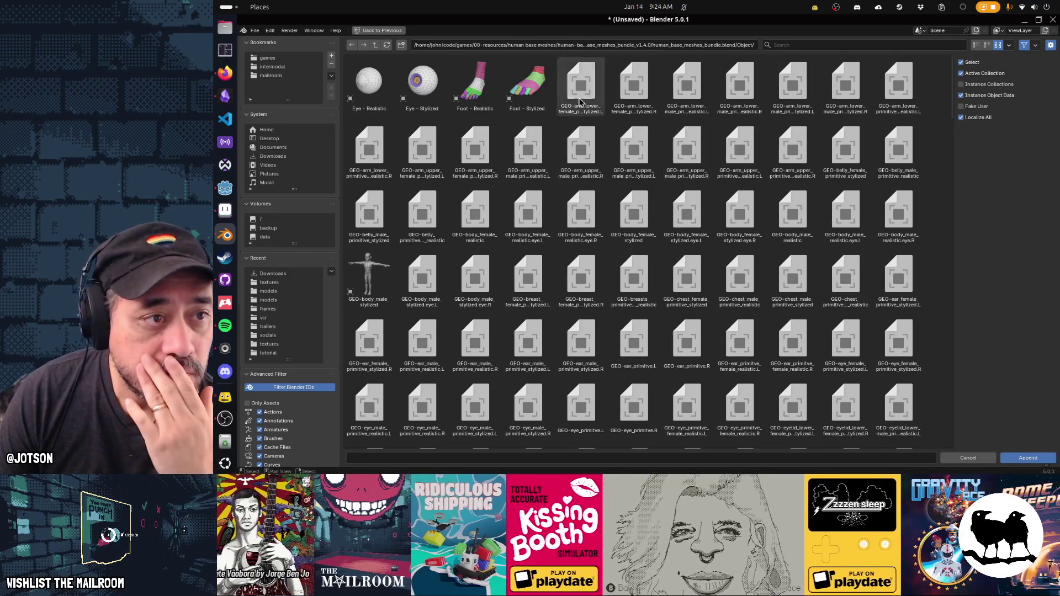
scroll(606, 198, "down", 15)
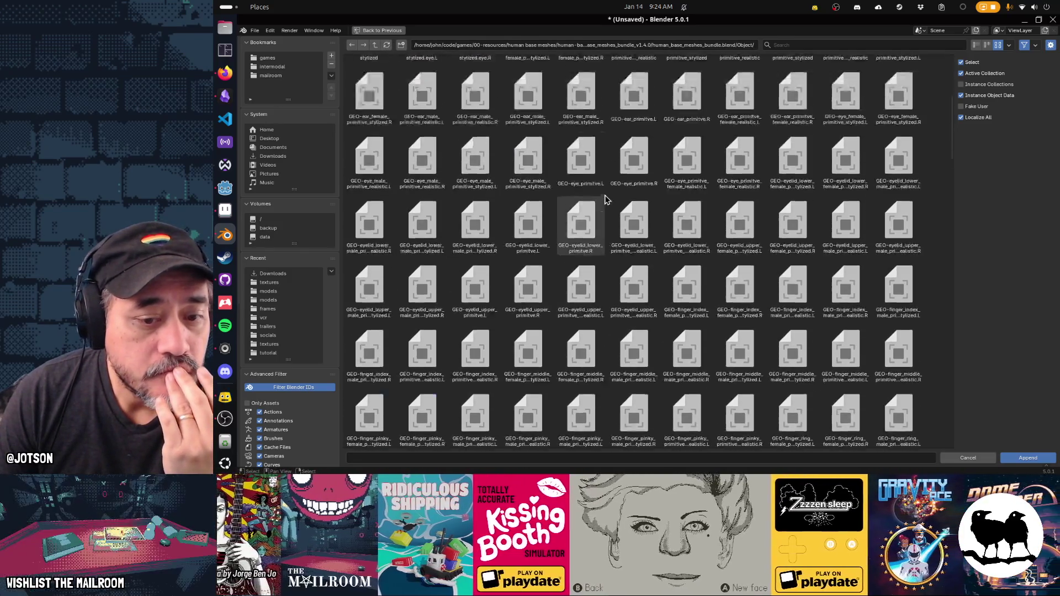
scroll(606, 198, "up", 15)
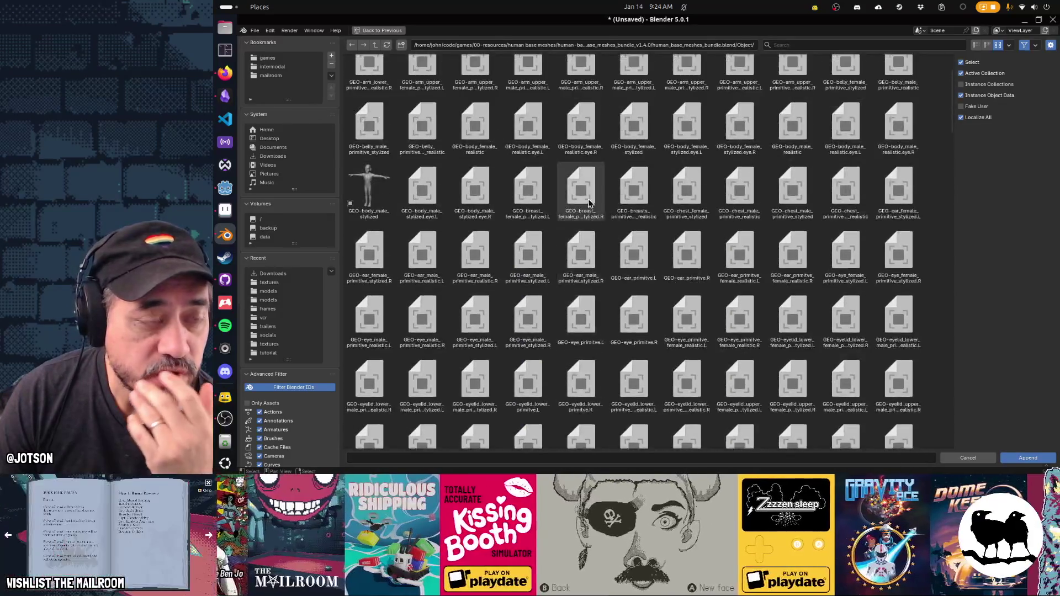
left_click(375, 45)
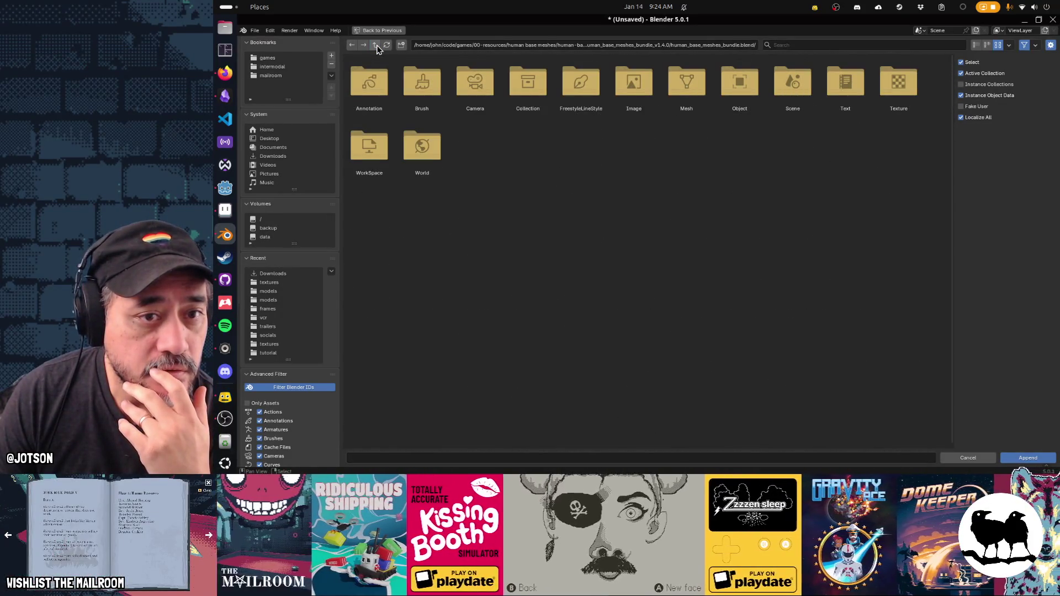
left_click(1024, 458)
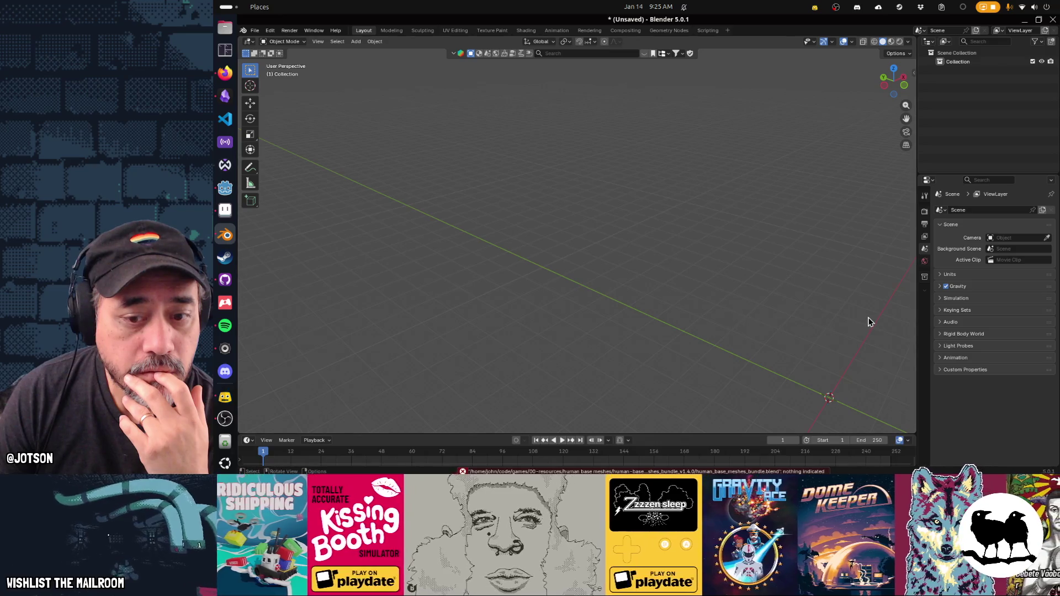
mouse_move(816, 337)
left_mouse_down()
mouse_move(755, 360)
mouse_move(701, 317)
left_mouse_up()
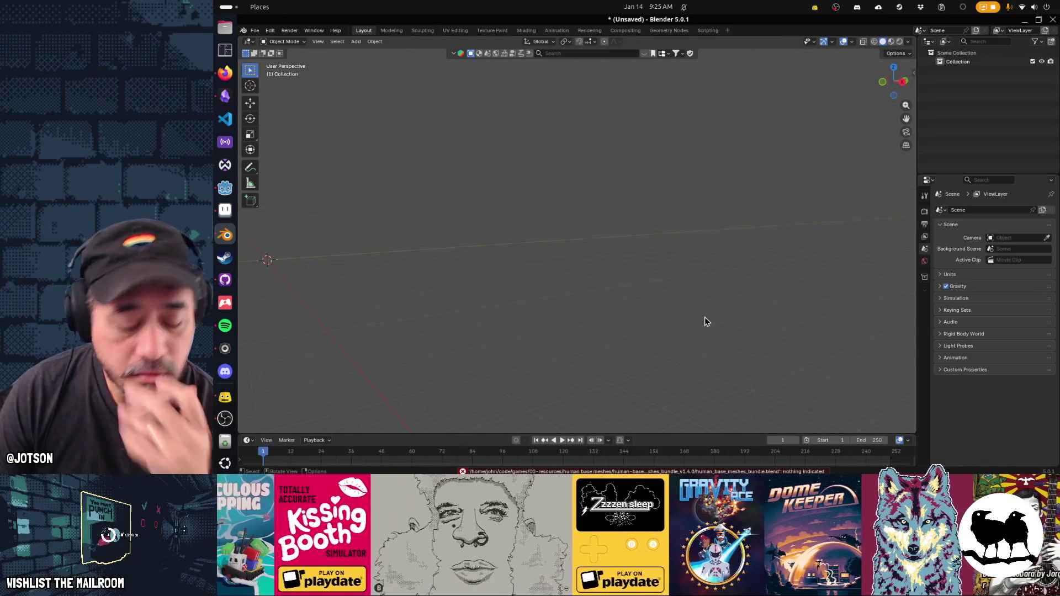
key("x")
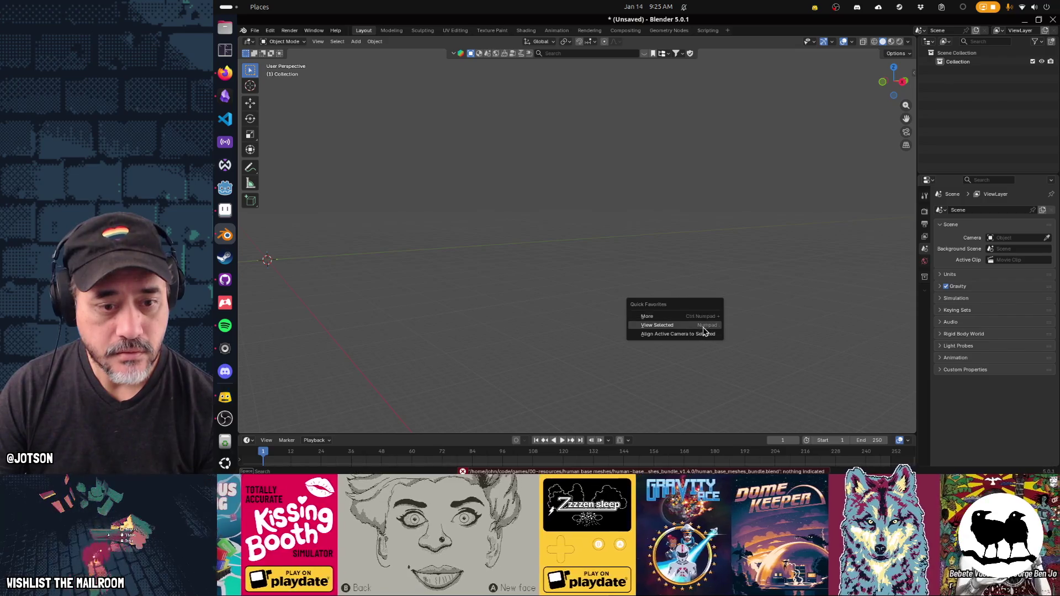
key("Escape")
mouse_move(773, 301)
left_mouse_down()
mouse_move(695, 348)
mouse_move(699, 296)
left_mouse_up()
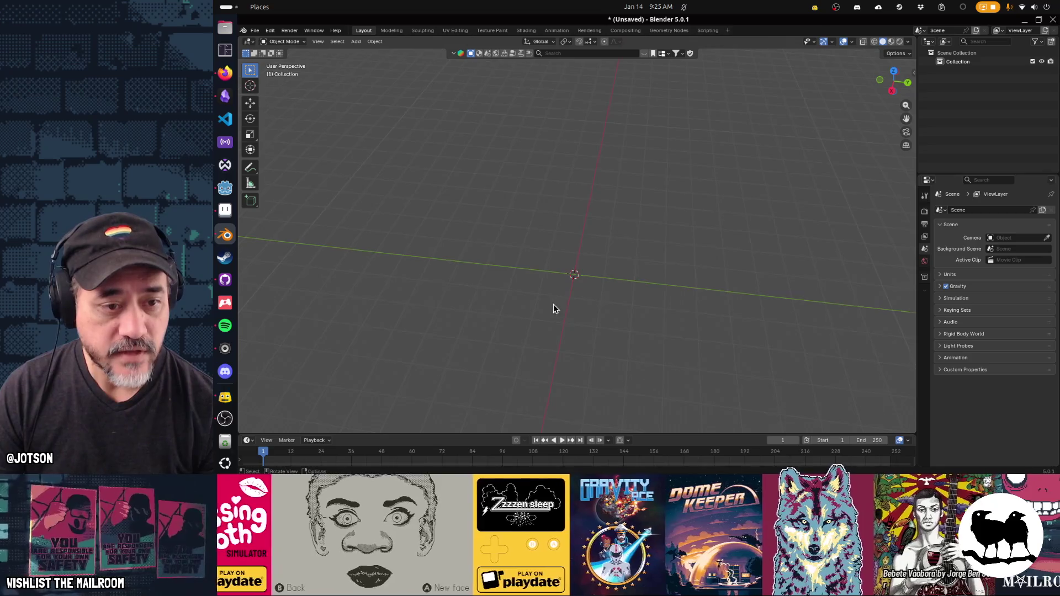
scroll(554, 308, "up", 5)
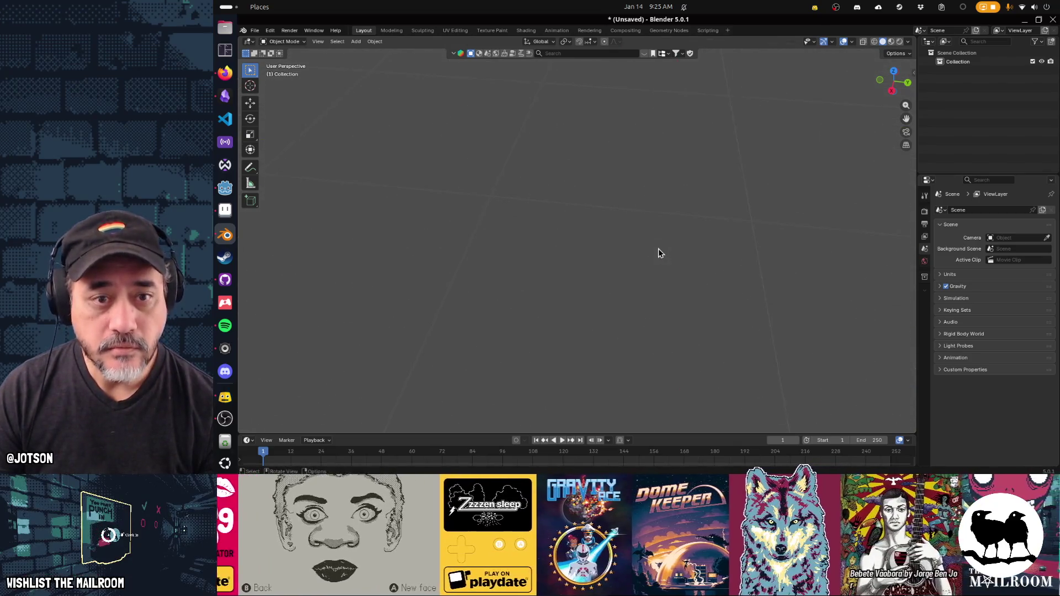
scroll(658, 248, "down", 5)
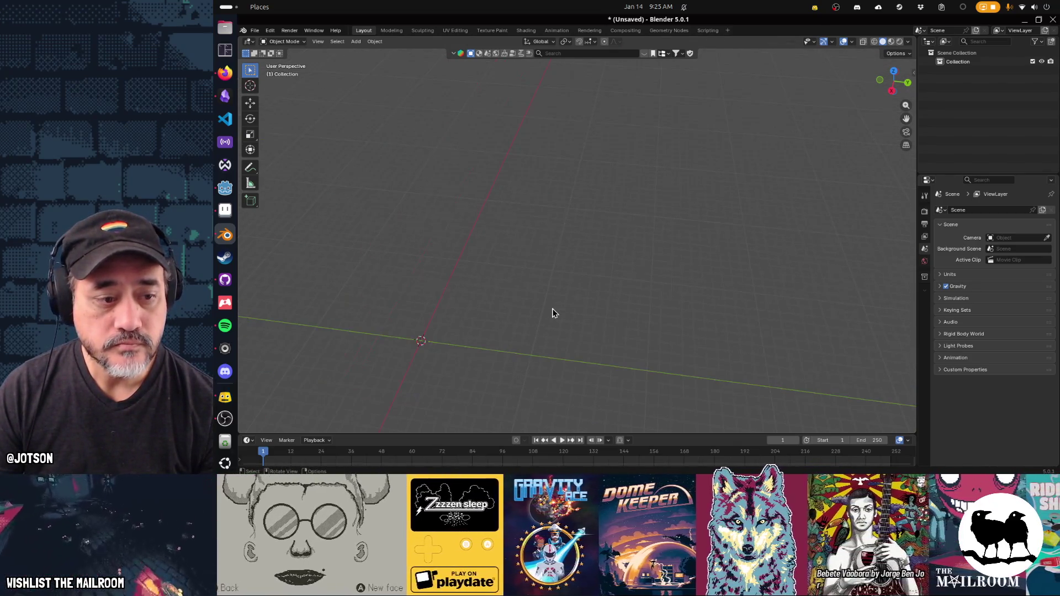
scroll(554, 313, "down", 3)
left_click(256, 31)
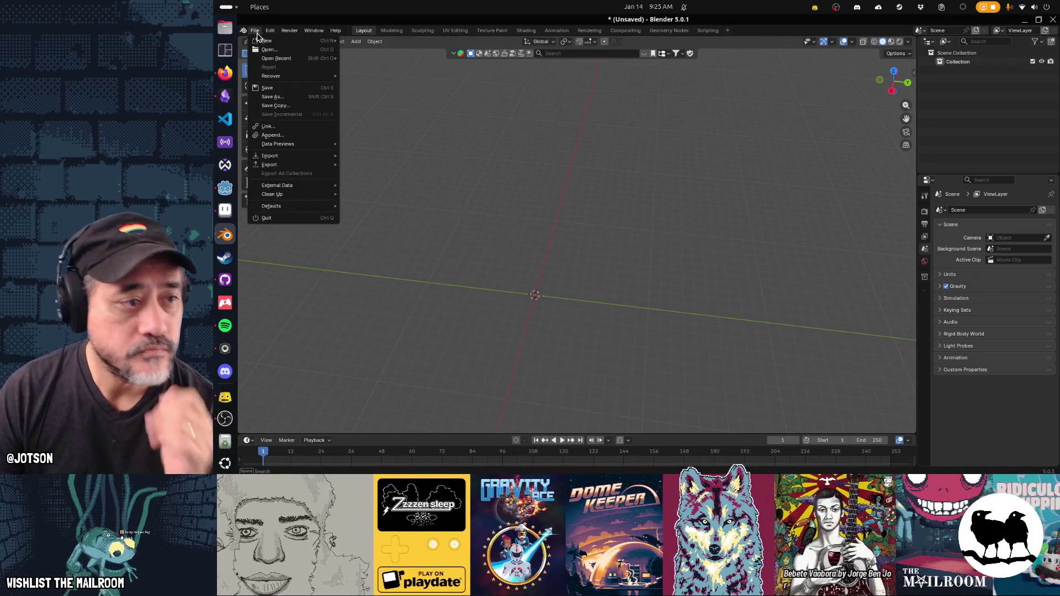
mouse_move(298, 158)
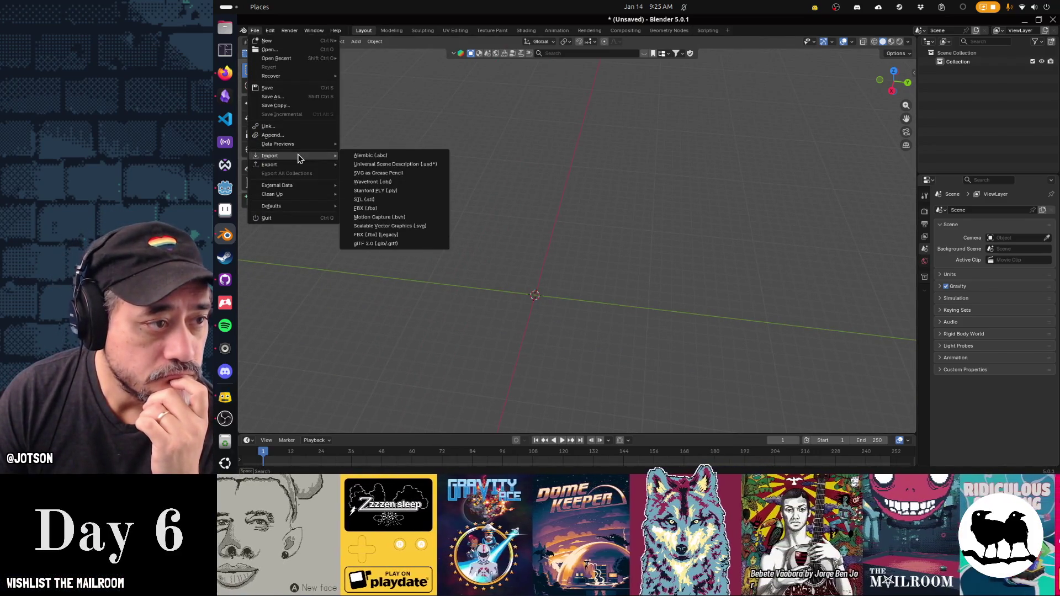
- Append all objects from human_base_meshes_bundle.blend's Object category in the v1.4.0 bundle folder
left_click(302, 136)
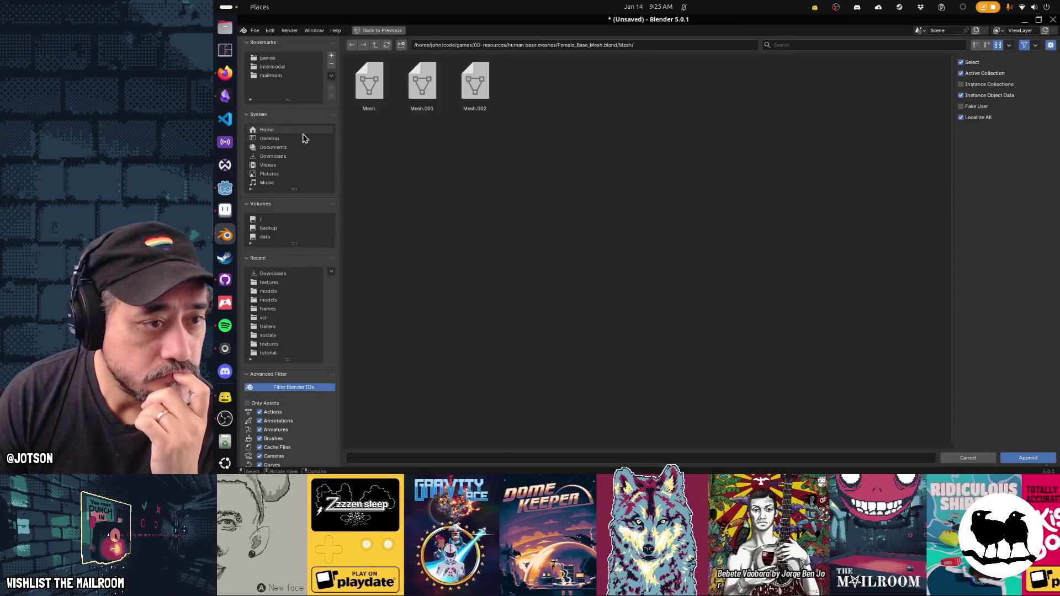
double_click(369, 83)
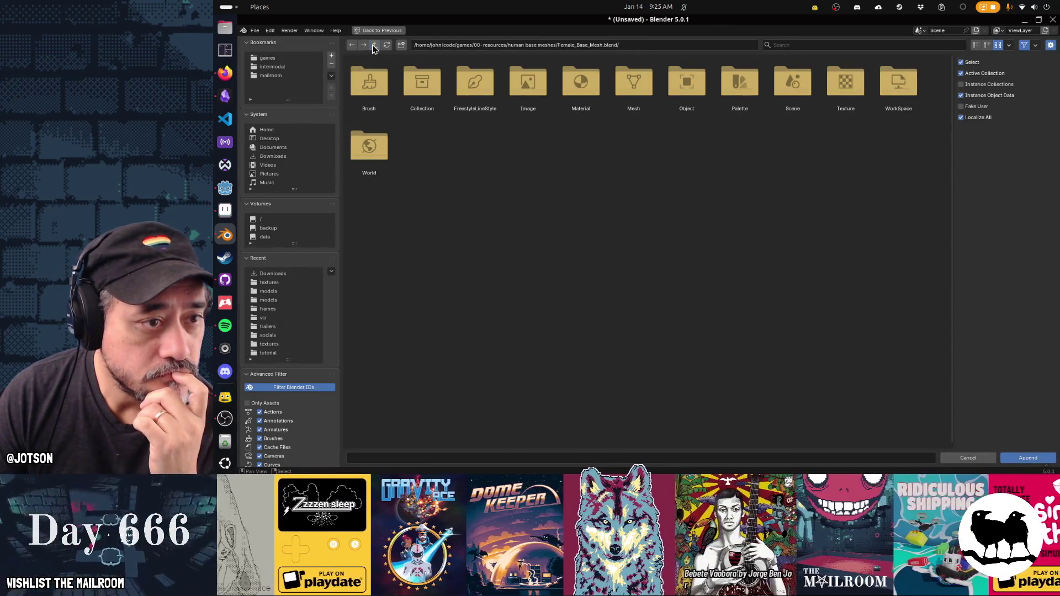
left_click(374, 45)
double_click(374, 82)
double_click(374, 84)
double_click(411, 88)
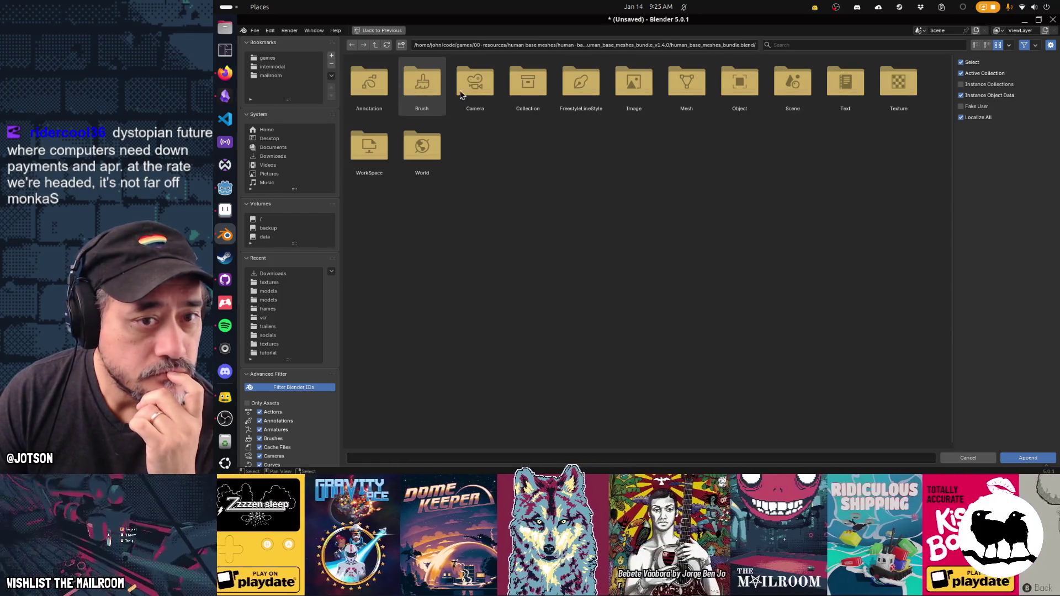
double_click(740, 83)
left_click(705, 205)
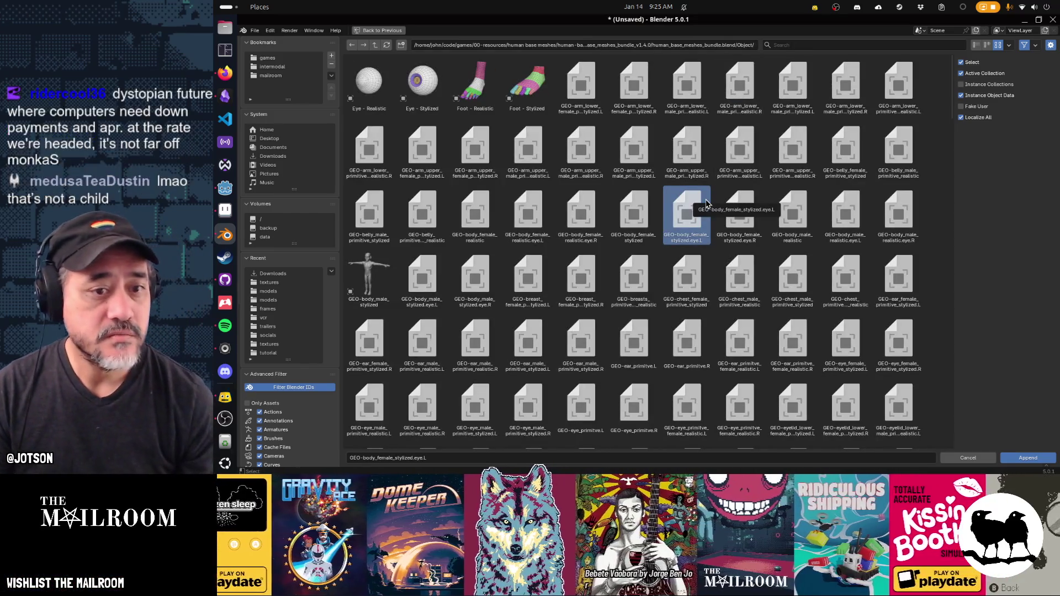
key("a")
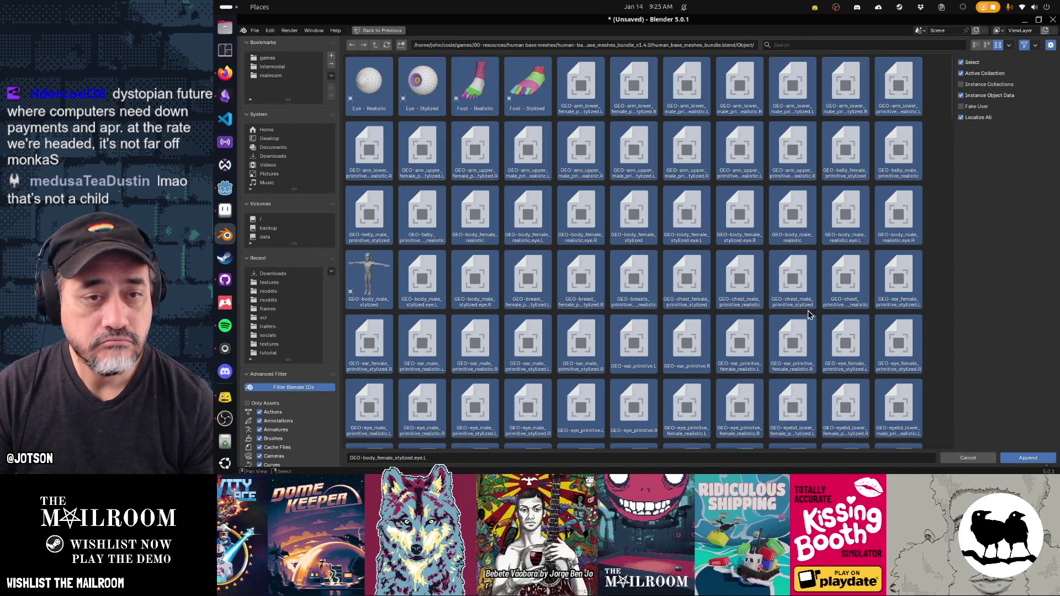
key("Return")
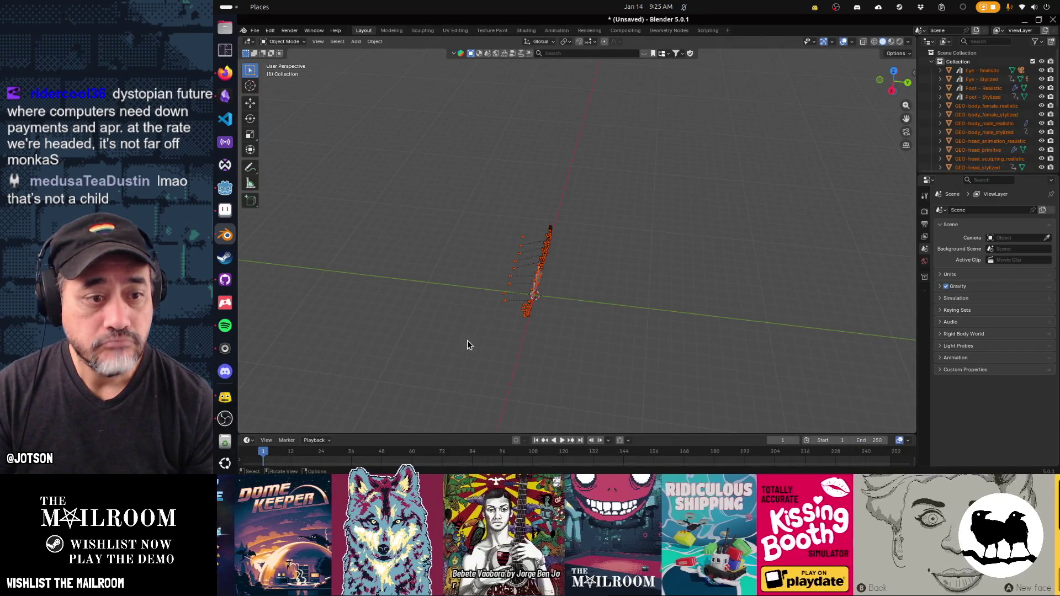
key("KP_Decimal")
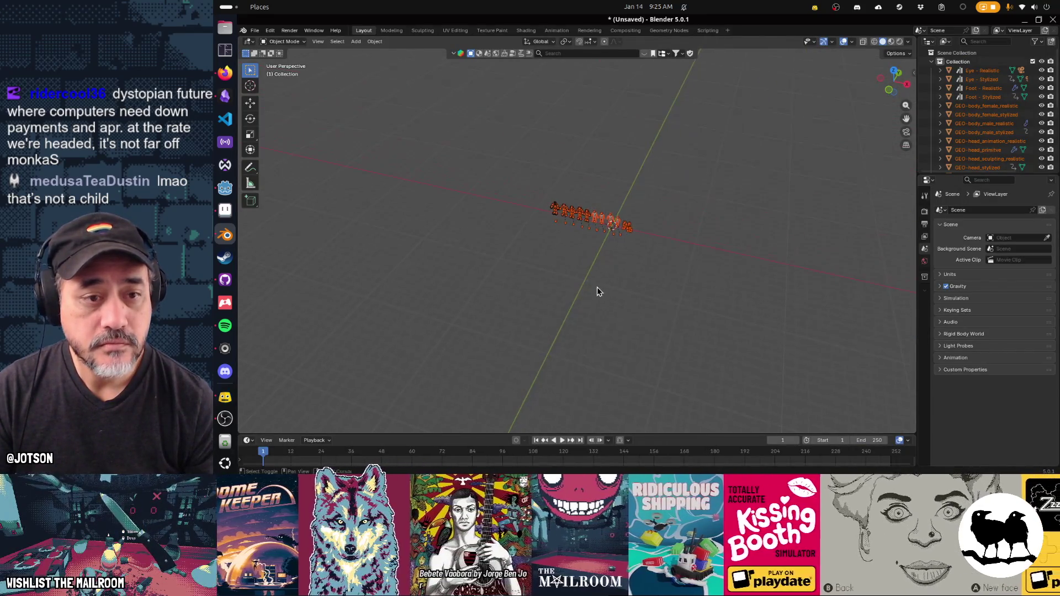
scroll(655, 248, "up", 6)
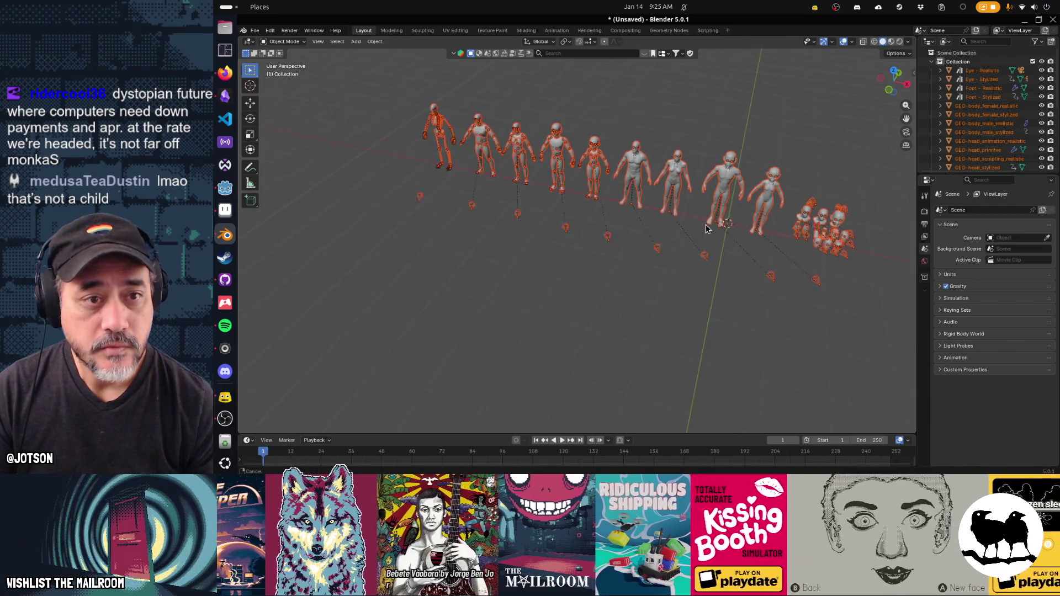
left_click_drag(662, 255, 668, 243)
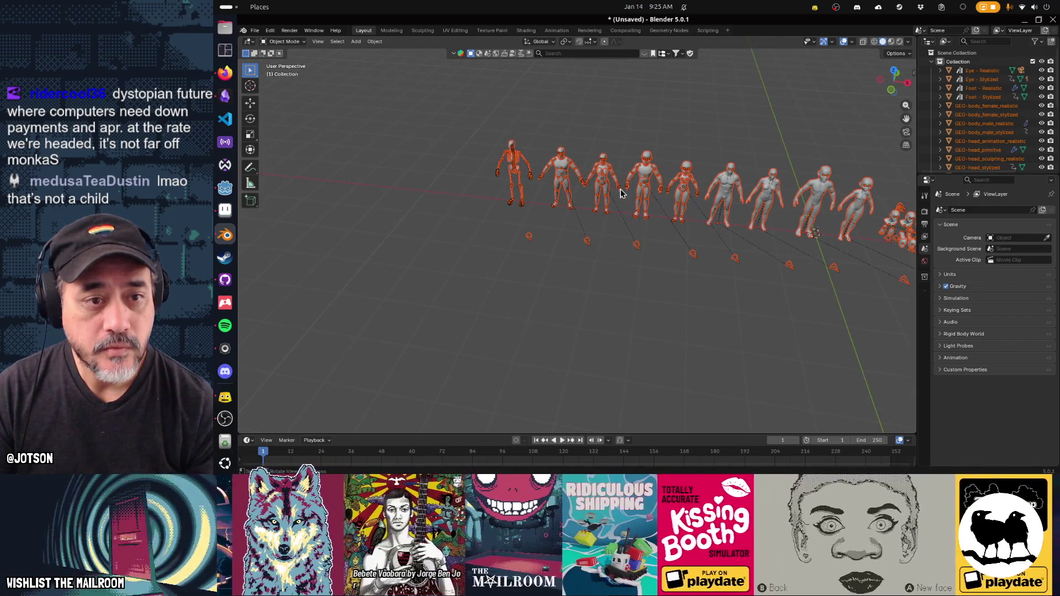
right_click(621, 194)
left_click(635, 192)
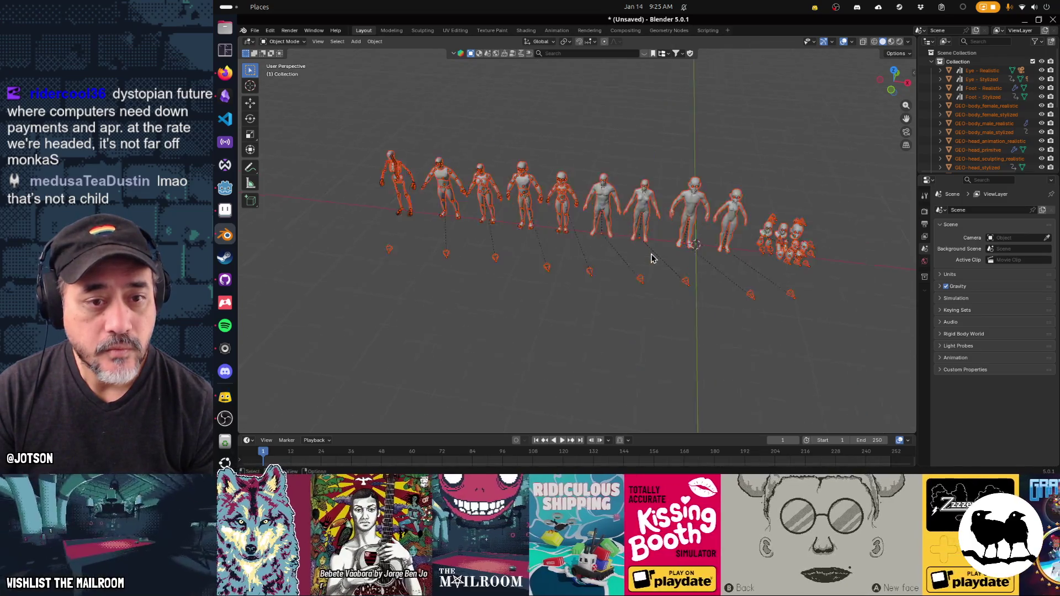
scroll(652, 258, "up", 5)
scroll(611, 240, "down", 2)
scroll(561, 232, "up", 2)
mouse_move(560, 232)
left_mouse_down()
mouse_move(420, 215)
mouse_move(272, 228)
left_mouse_up()
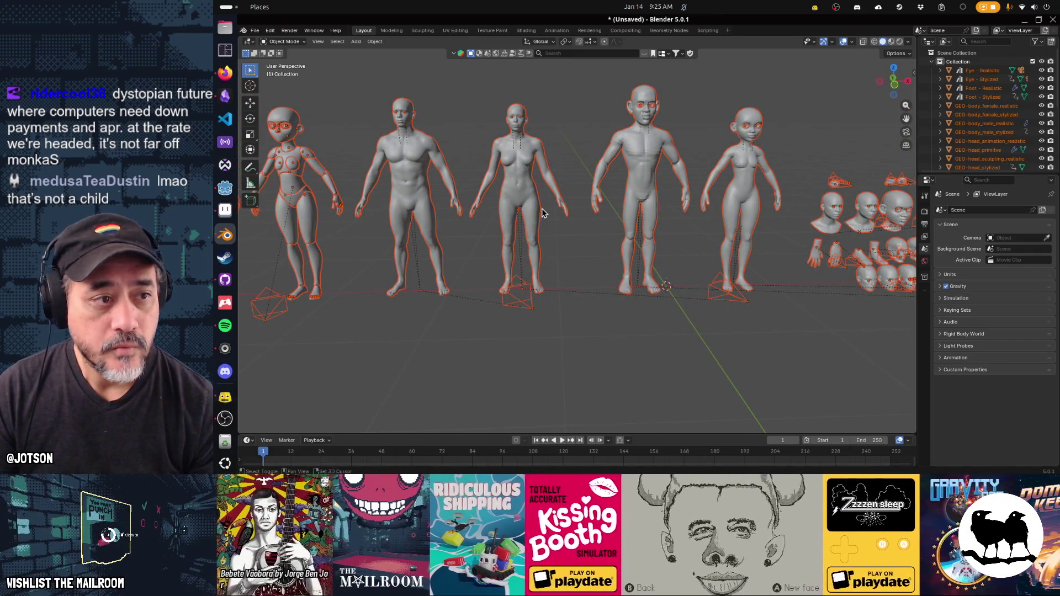
scroll(661, 234, "down", 2)
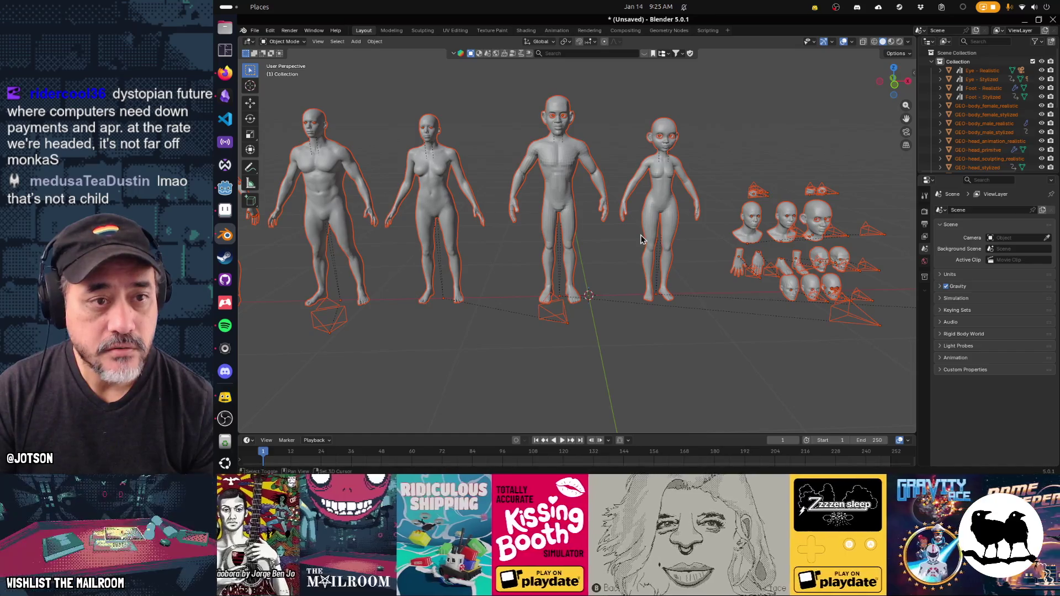
mouse_move(641, 234)
left_mouse_down()
mouse_move(733, 230)
mouse_move(587, 237)
mouse_move(772, 236)
mouse_move(635, 237)
mouse_move(556, 253)
mouse_move(813, 242)
left_mouse_up()
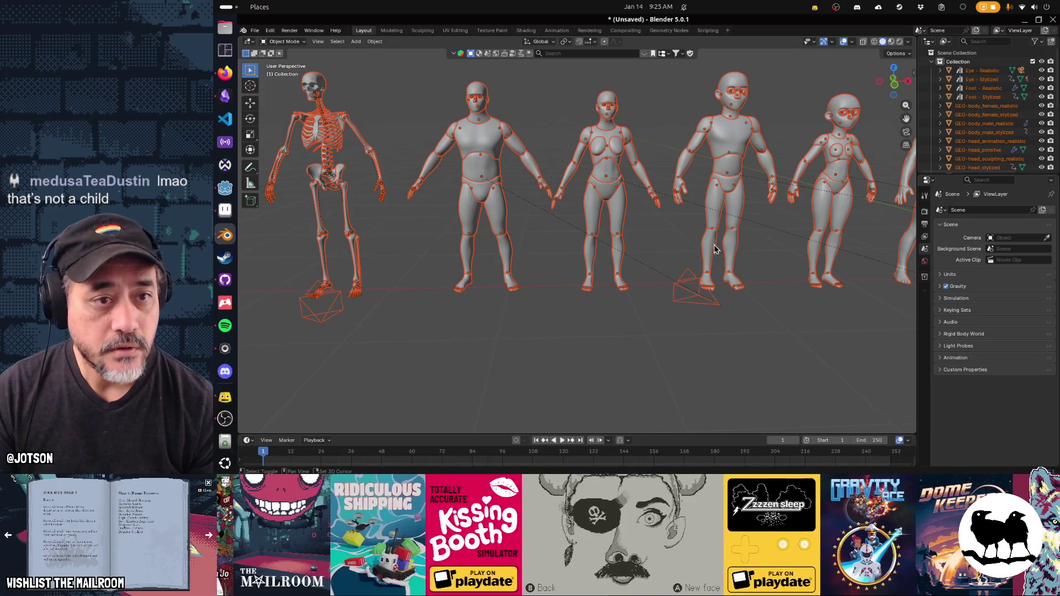
left_click(673, 254)
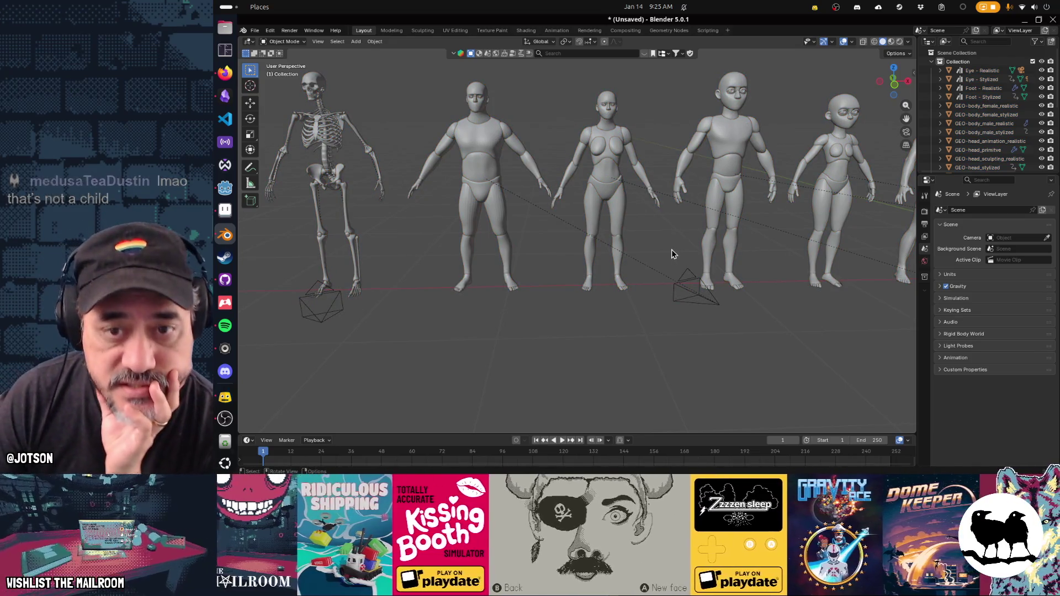
mouse_move(672, 249)
left_mouse_down()
mouse_move(780, 257)
mouse_move(610, 220)
mouse_move(694, 207)
mouse_move(702, 220)
mouse_move(680, 215)
mouse_move(687, 210)
mouse_move(572, 219)
left_mouse_up()
left_click(671, 214)
- Inspect the stylized female body's pieces up close, selecting its belly and upper leg
mouse_move(687, 220)
left_mouse_down()
mouse_move(715, 246)
mouse_move(515, 241)
left_mouse_up()
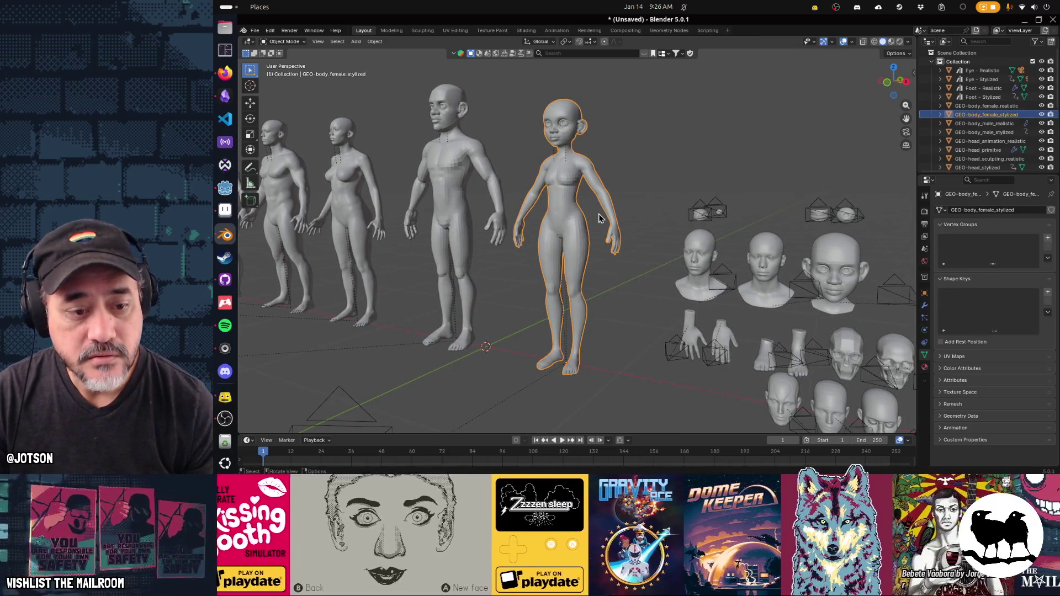
mouse_move(489, 241)
left_mouse_down()
mouse_move(482, 221)
mouse_move(442, 254)
mouse_move(707, 284)
left_mouse_up()
left_click(553, 213)
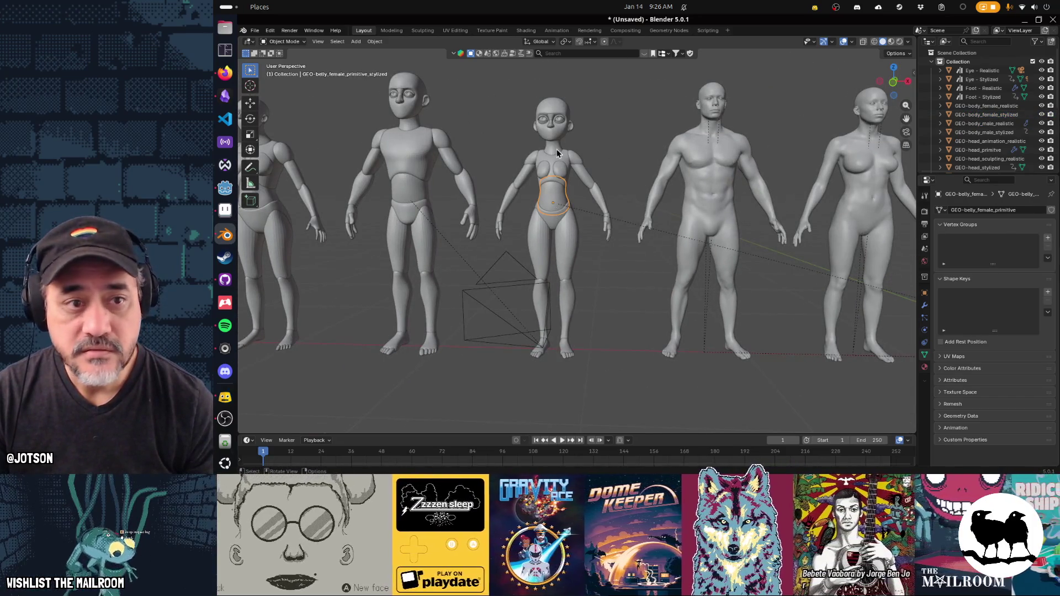
left_click(528, 355)
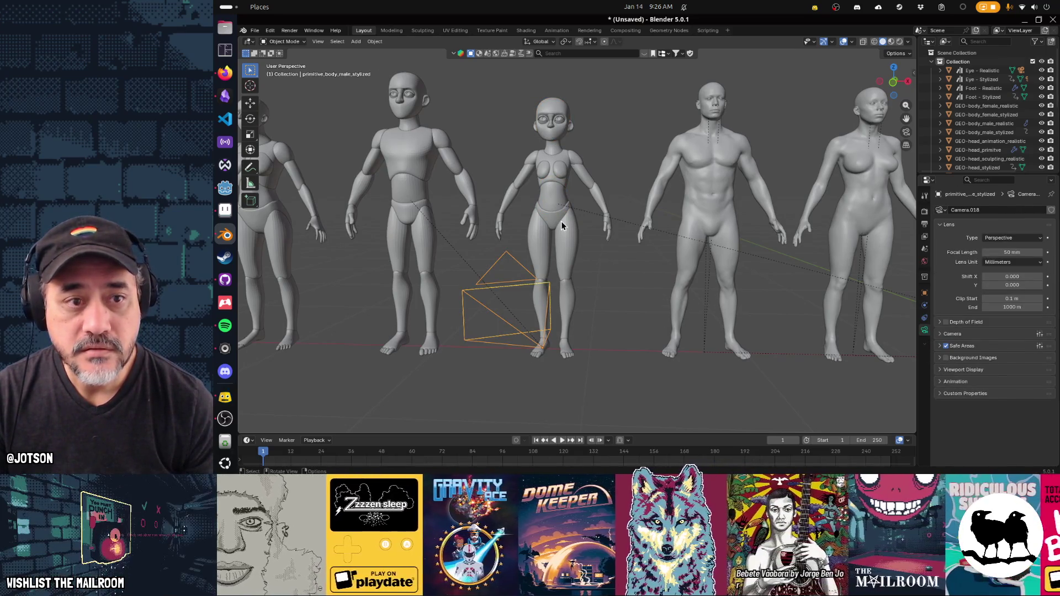
left_click(561, 221)
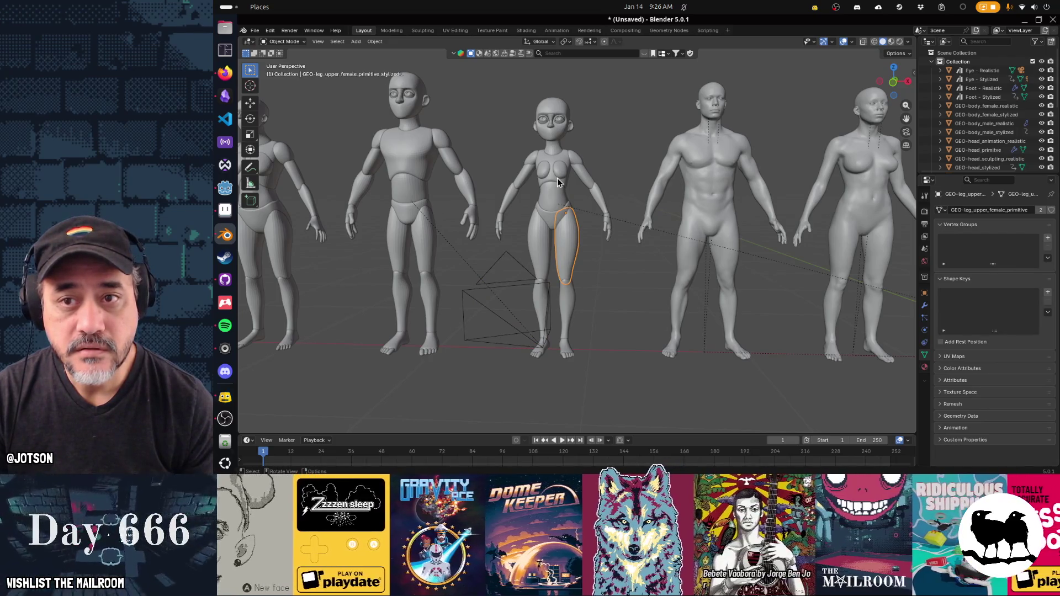
scroll(558, 178, "left", 5)
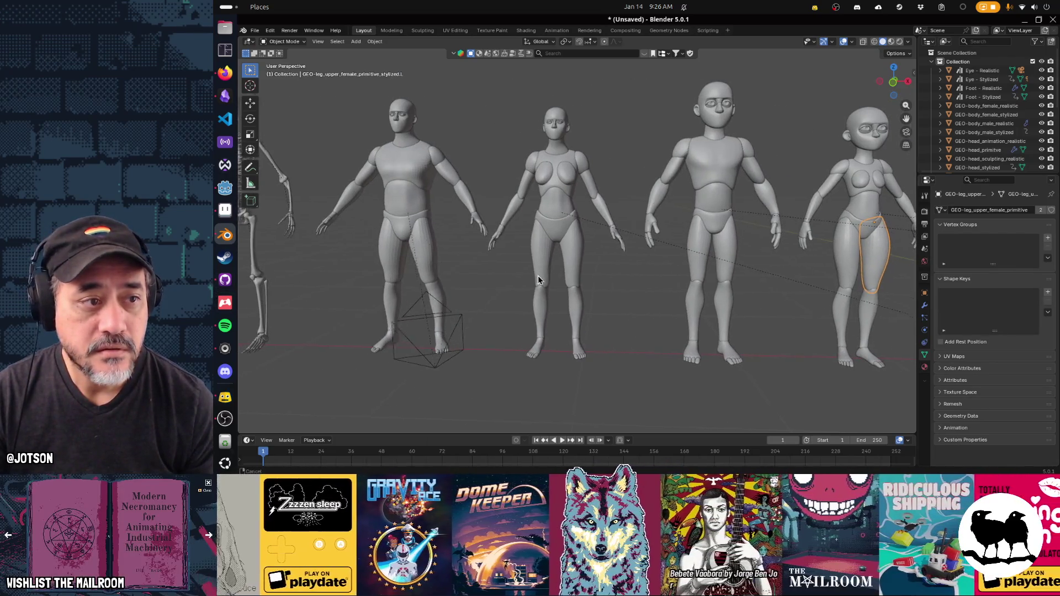
scroll(718, 277, "left", 3)
scroll(706, 244, "right", 8)
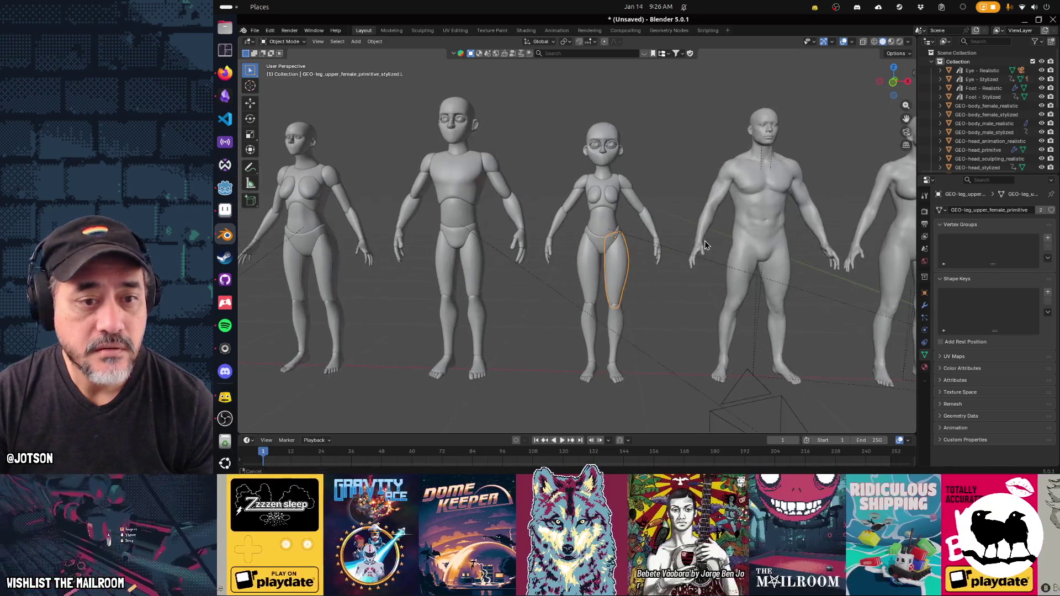
scroll(707, 245, "right", 10)
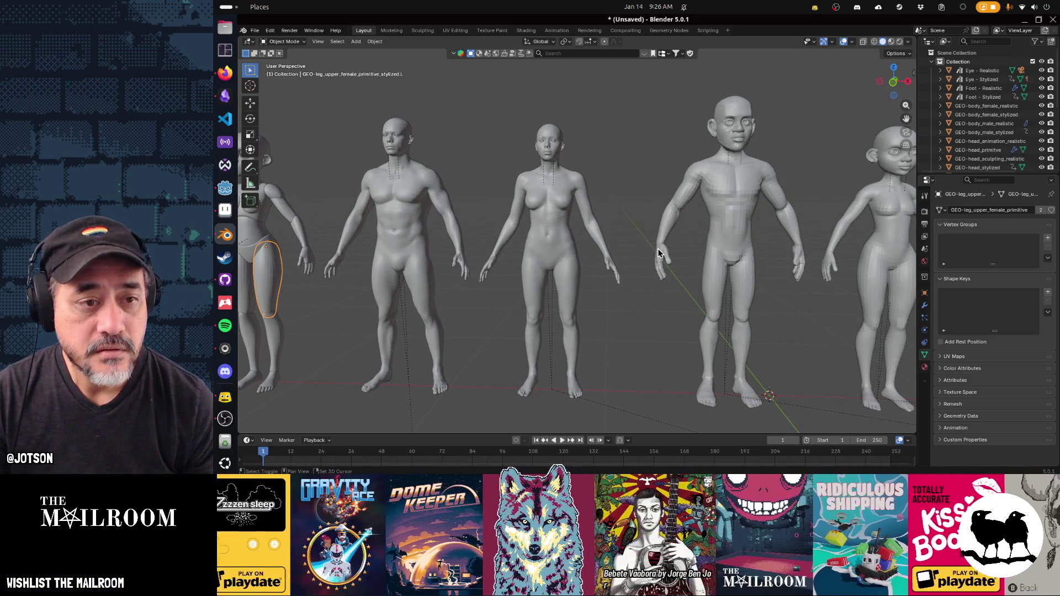
- Select the realistic female body and view it from several angles
left_click(544, 283)
left_click_drag(544, 283, 525, 302)
scroll(525, 297, "up", 5)
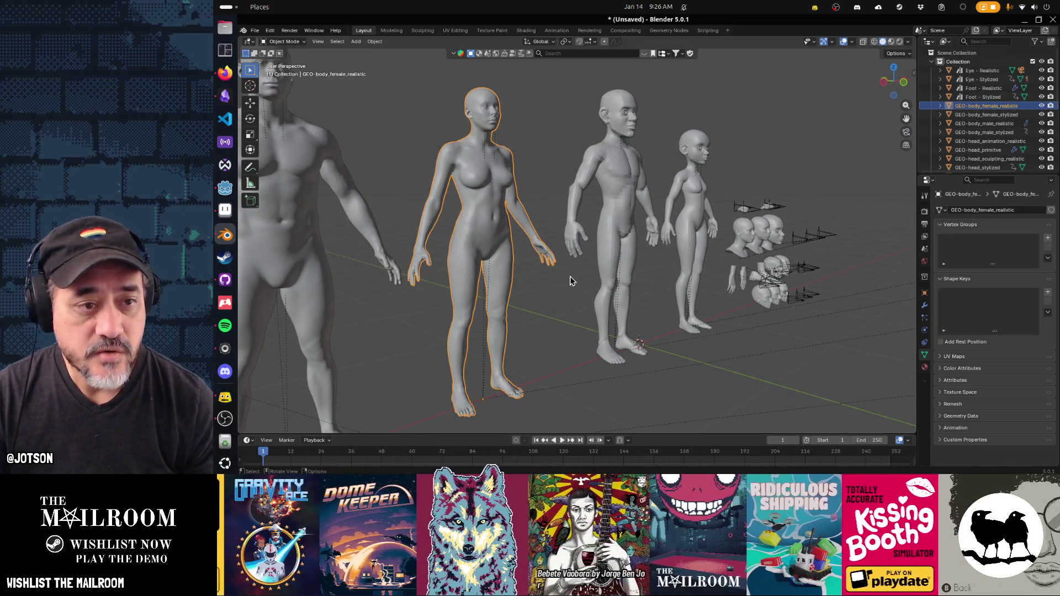
scroll(549, 293, "right", 2)
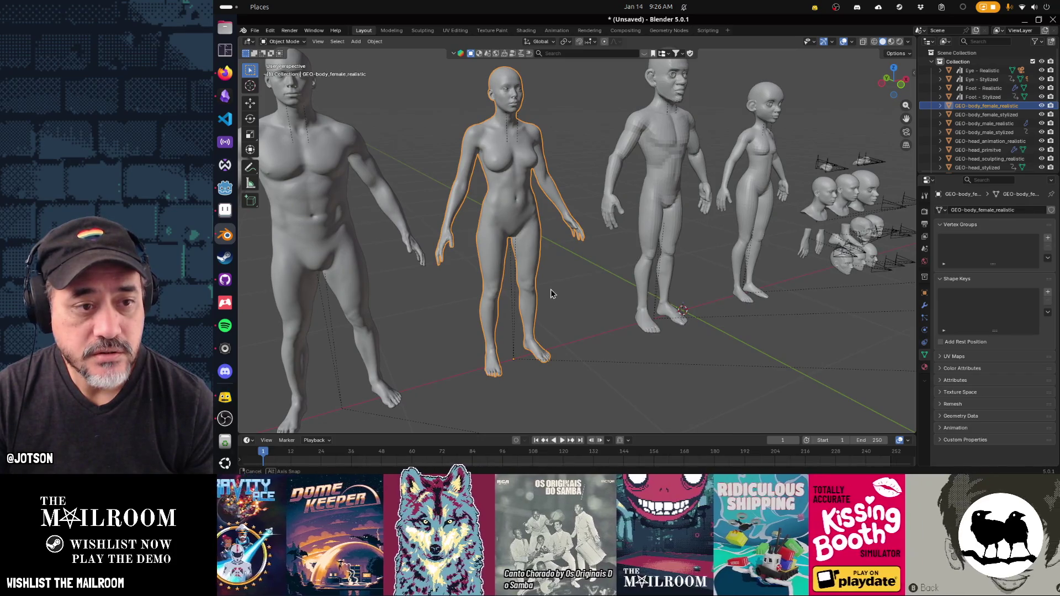
scroll(551, 294, "right", 5)
scroll(634, 237, "right", 3)
scroll(608, 296, "right", 1)
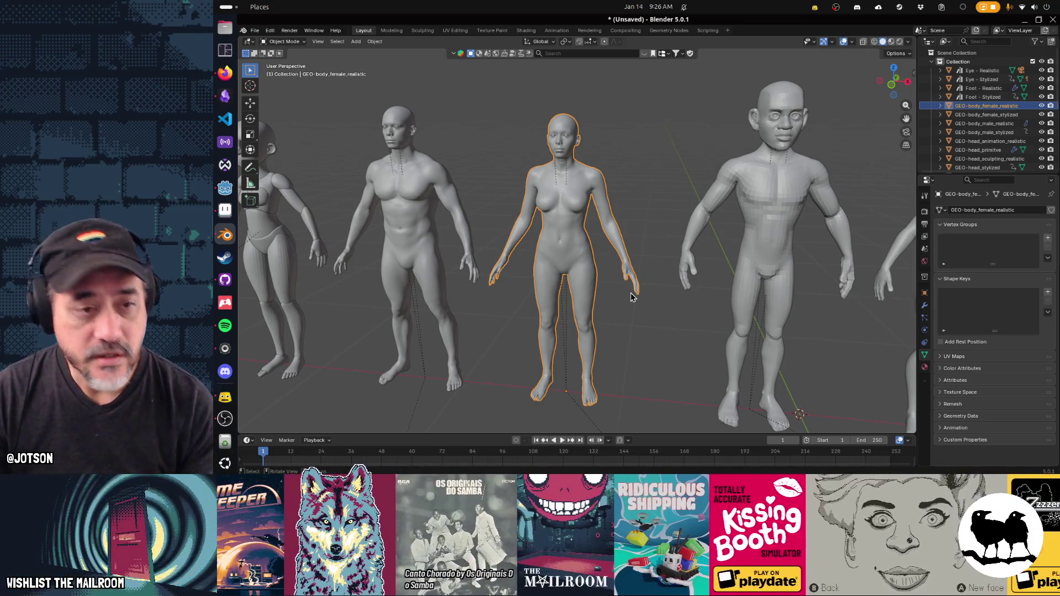
scroll(677, 297, "right", 5)
scroll(625, 298, "right", 8)
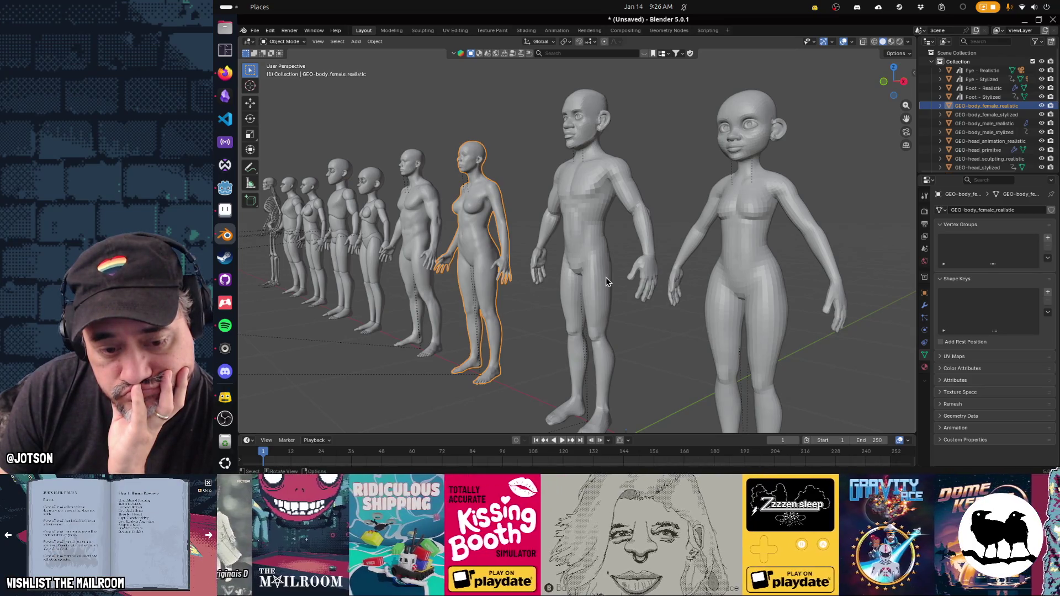
- Delete every object in the scene, then switch over to Godot
key("a")
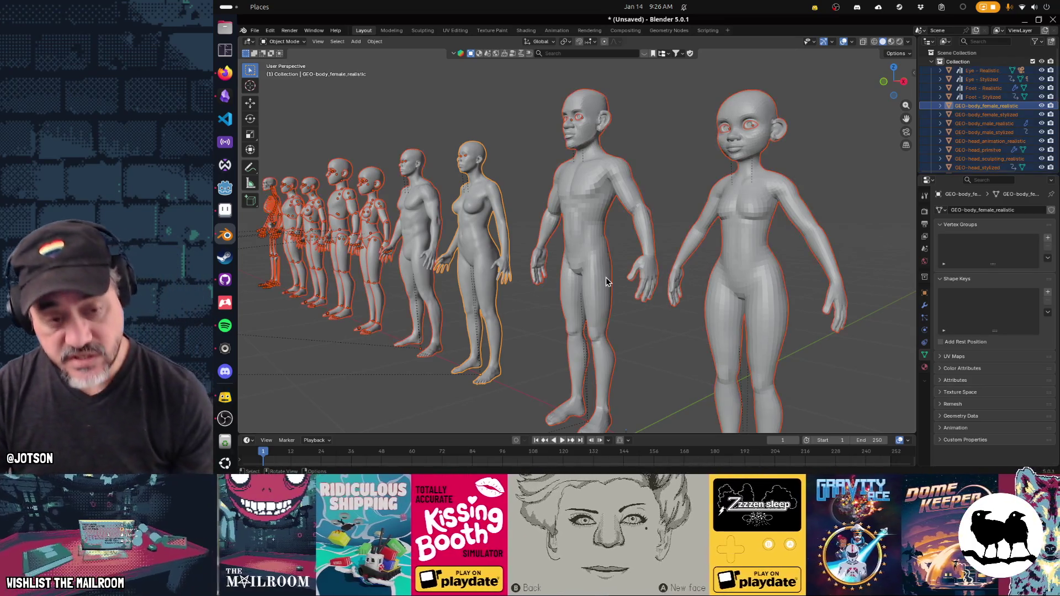
key("Delete")
key("alt+Tab")
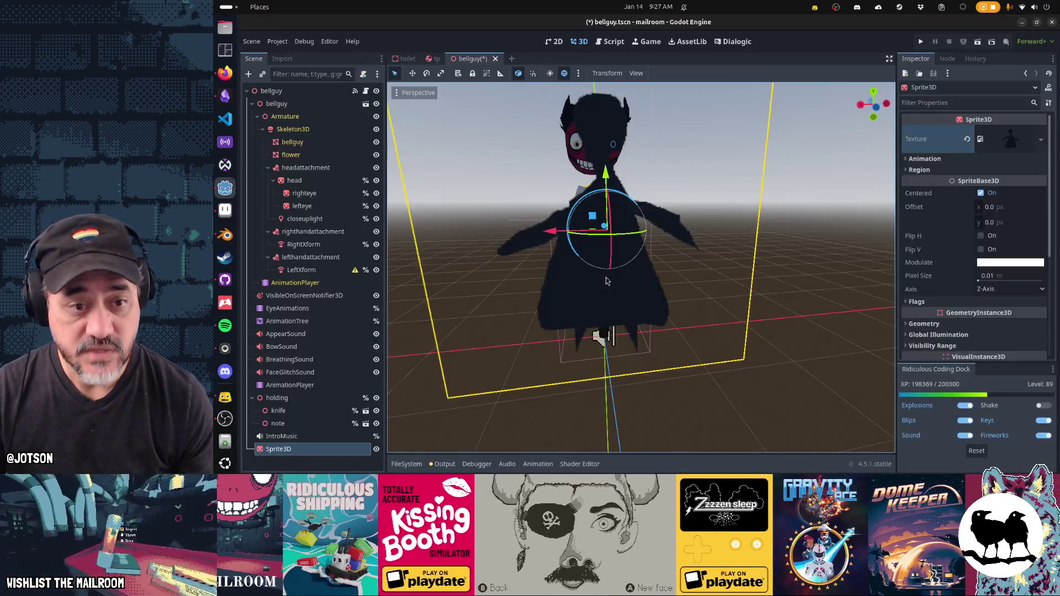
- Orbit the bellguy viewport to a front view of the dark sprite beside the character
left_click_drag(525, 241, 658, 229)
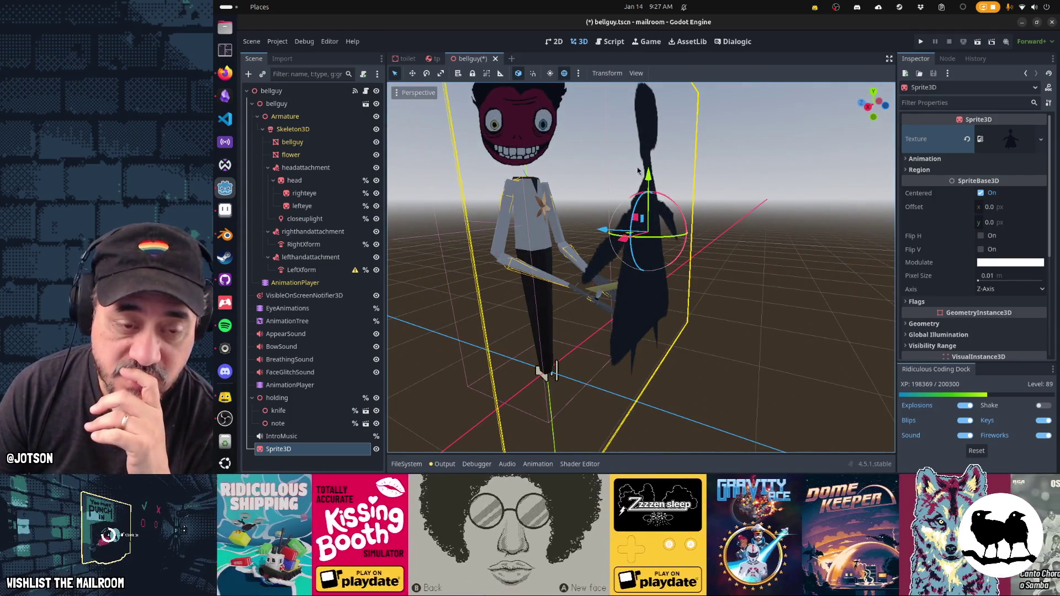
left_click_drag(673, 185, 643, 253)
left_click_drag(545, 231, 628, 241)
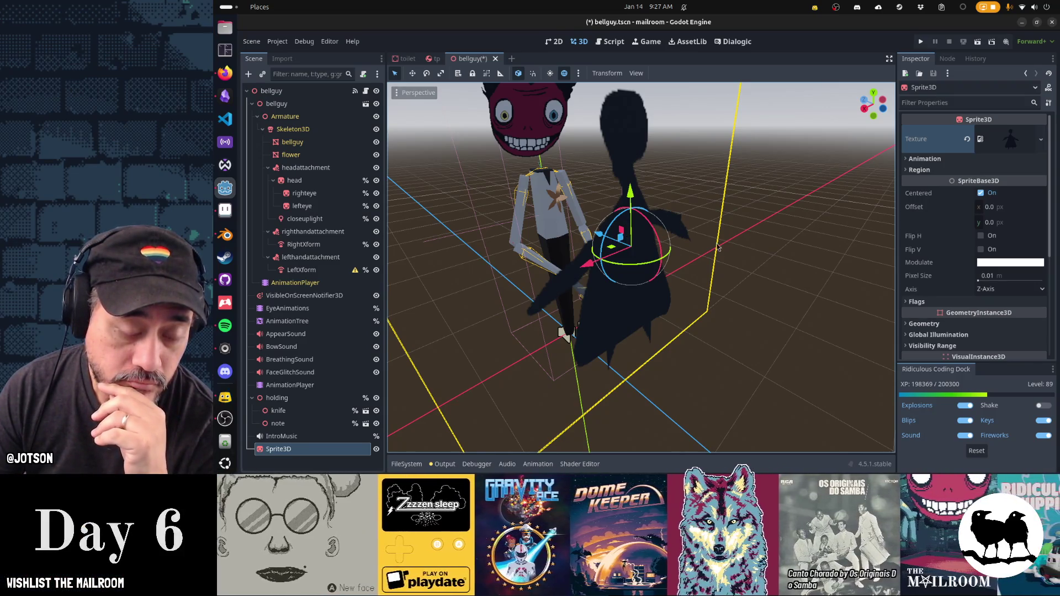
mouse_move(693, 260)
left_mouse_down()
mouse_move(573, 228)
mouse_move(597, 265)
left_mouse_up()
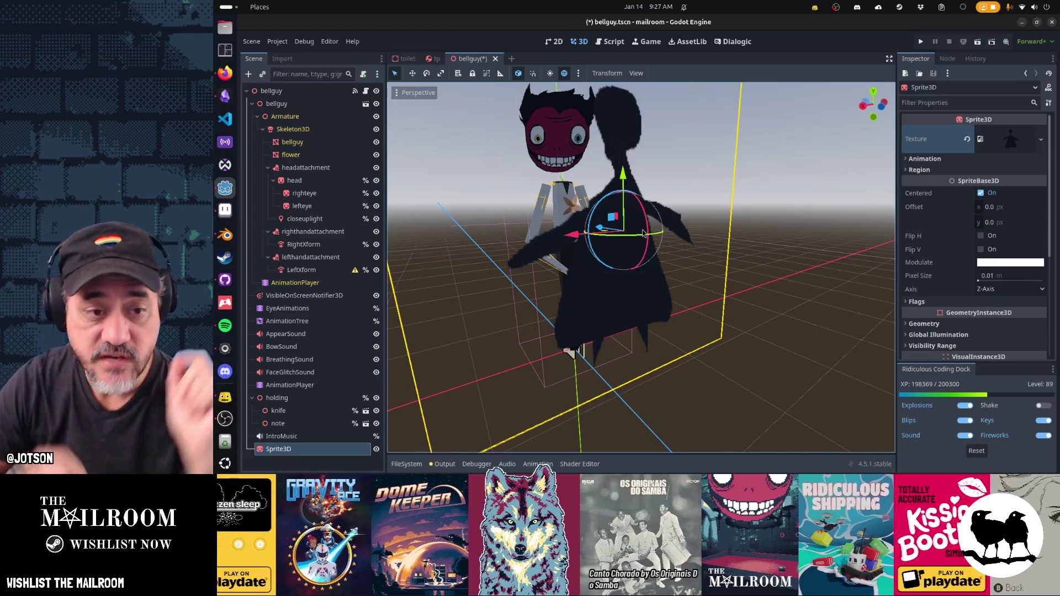
- Show the frog character's frogportrait.png in Dialogic, then select the Sprite3D node
left_click(730, 45)
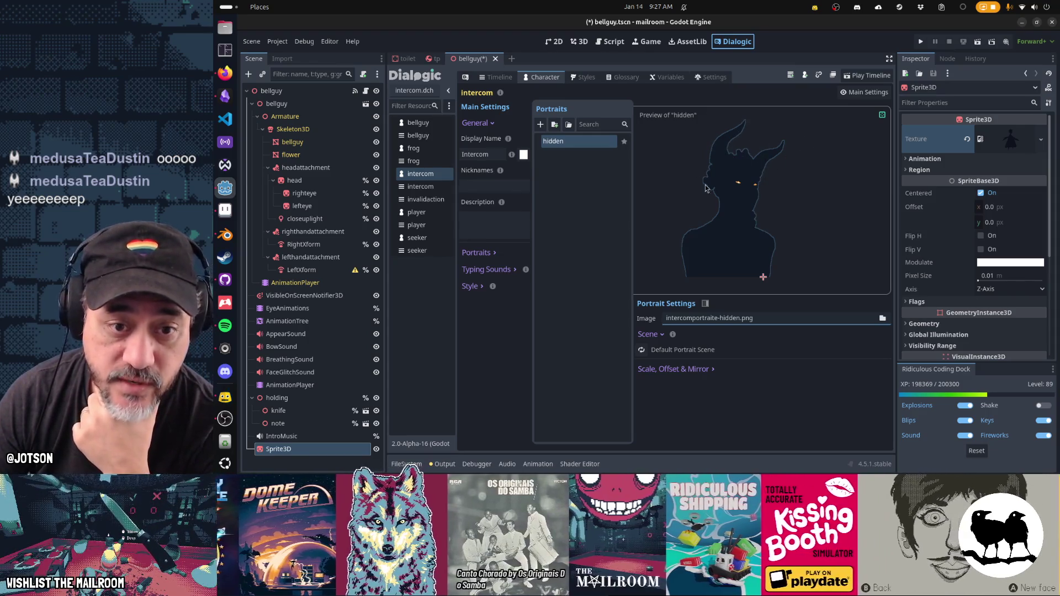
left_click(450, 150)
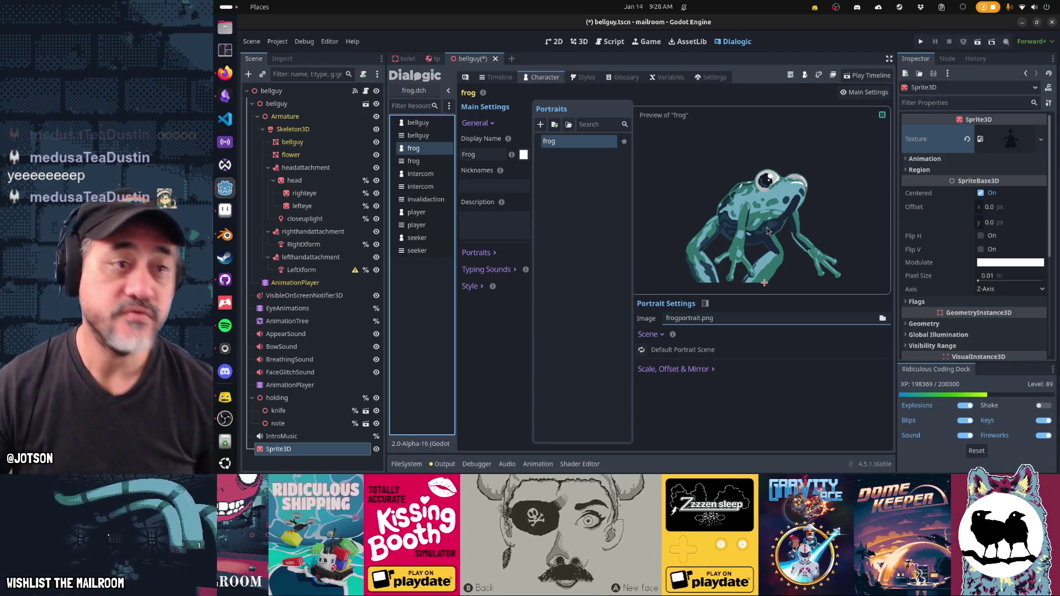
left_click(574, 141)
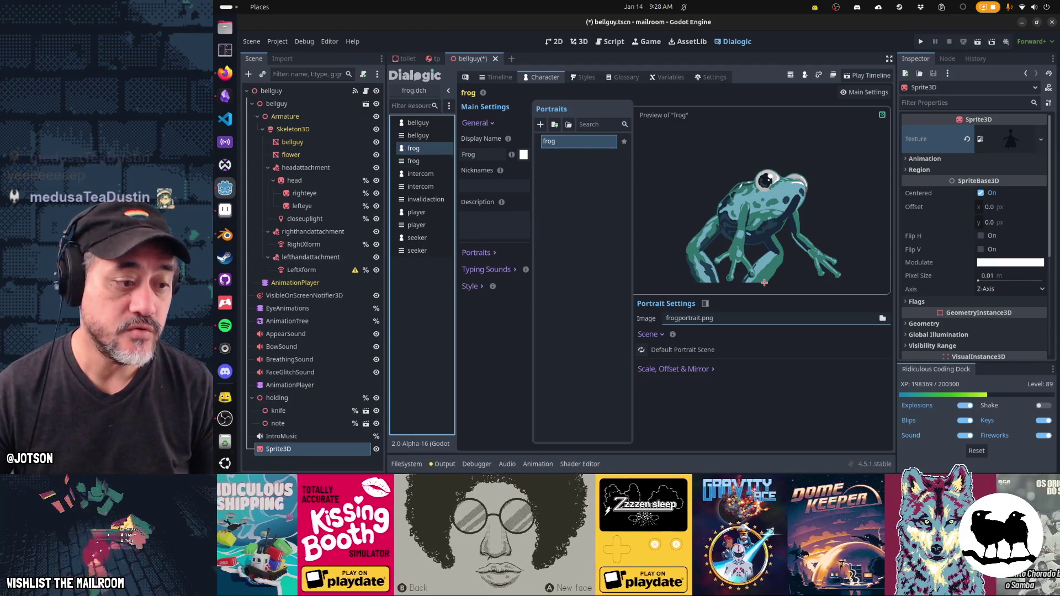
left_click(308, 457)
- Delete the Sprite3D node from the bellguy scene and save it with Ctrl+S
key("Delete")
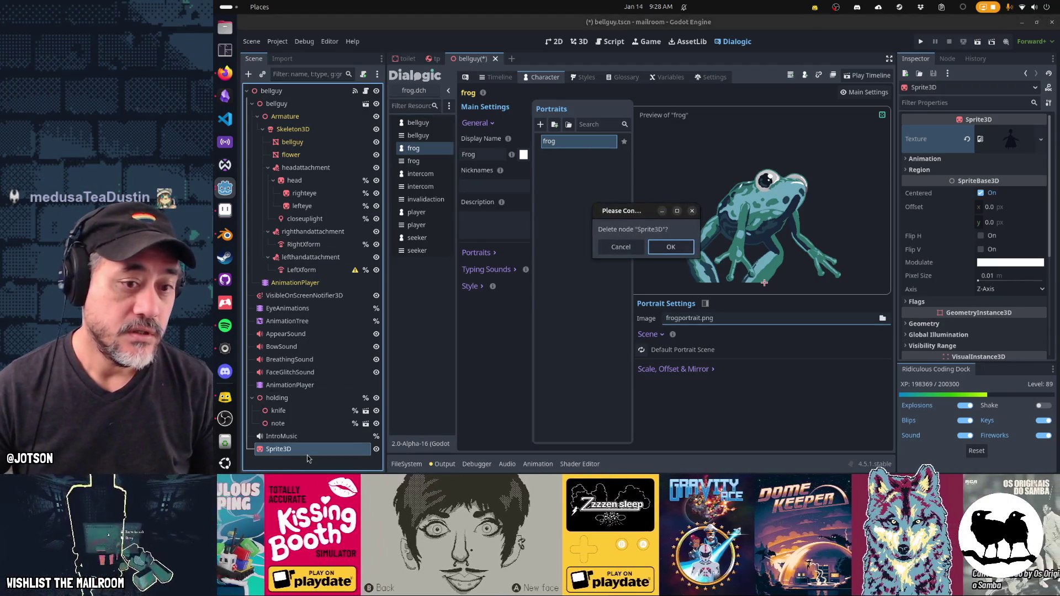
key("Escape")
key("Delete")
key("ctrl+s")
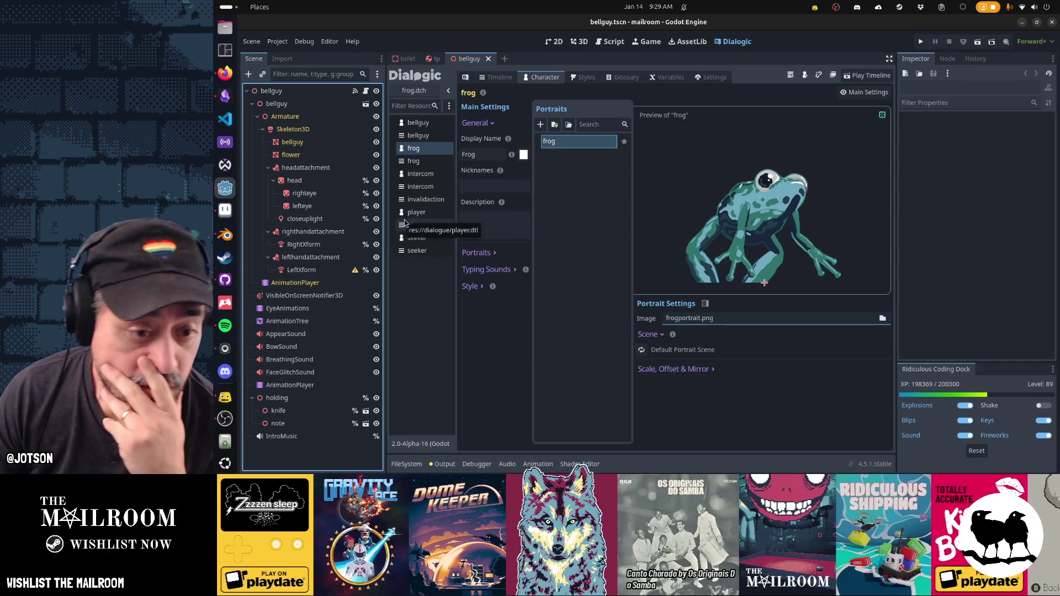
- Bring Obsidian's Gamedev TODO kanban board in front of Godot
left_click(590, 215)
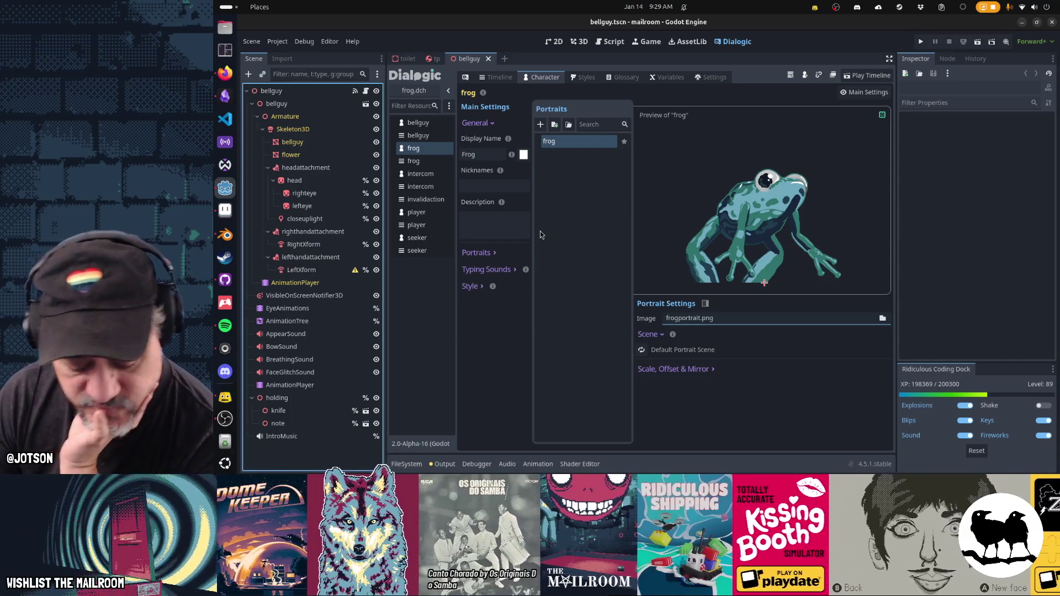
left_click(225, 96)
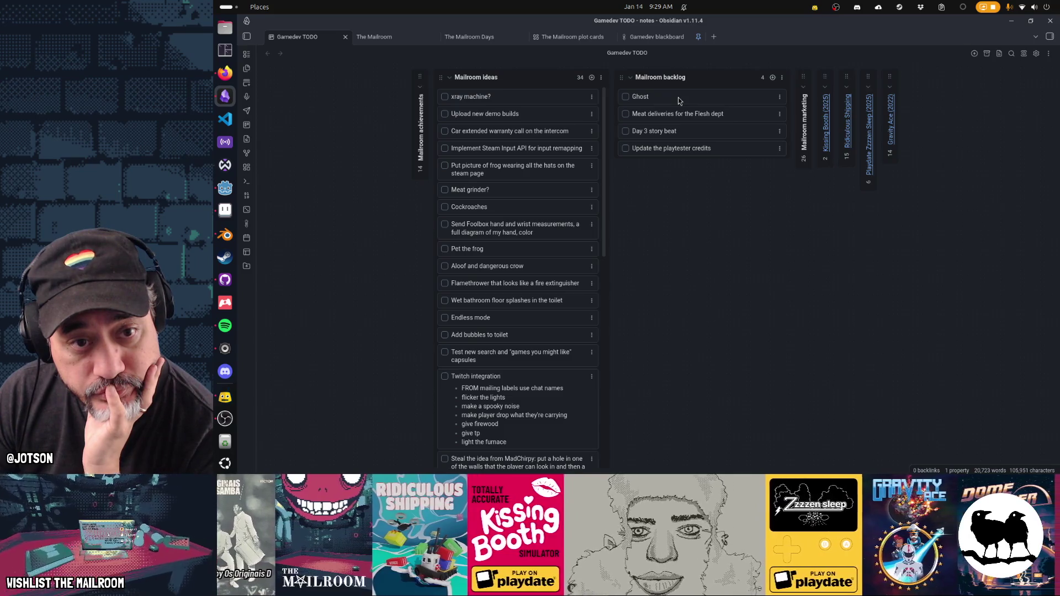
- After reviewing the Mailroom columns, switch from Obsidian to Firefox
left_click(230, 77)
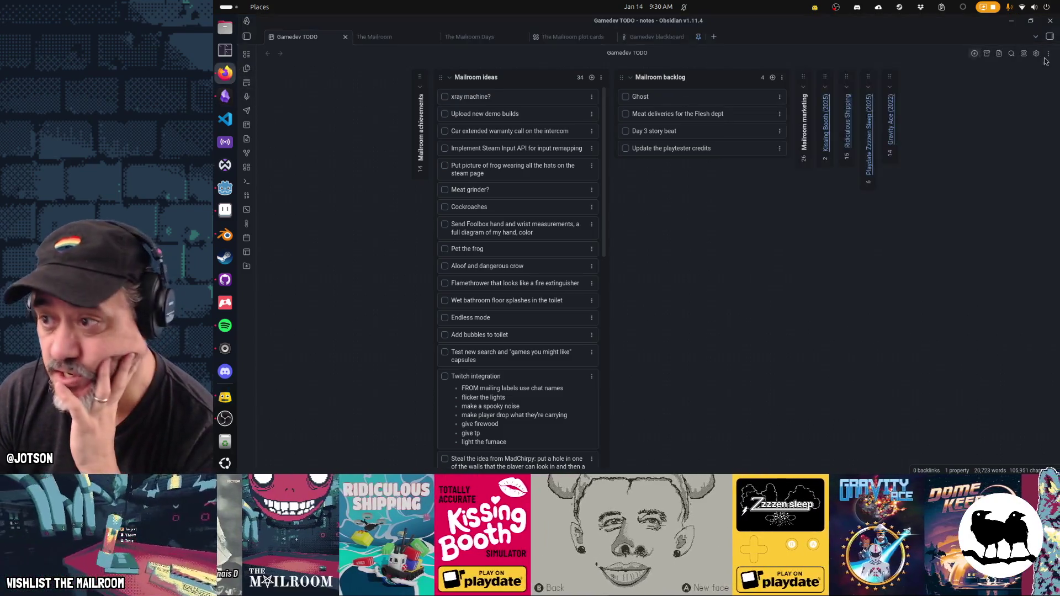